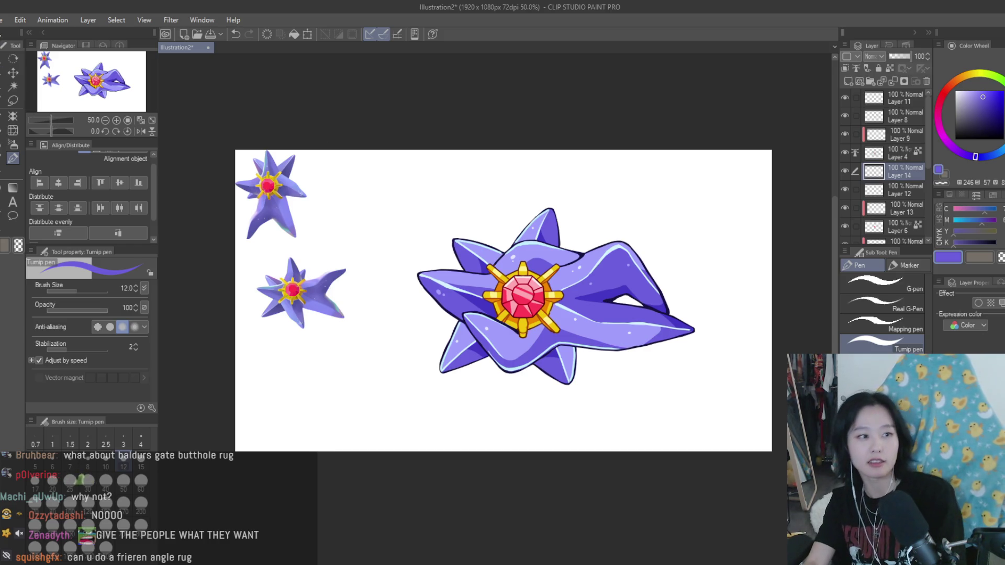
Step: Create a new blank illustration canvas and draw the first face-outline curve and neck line
key("Return")
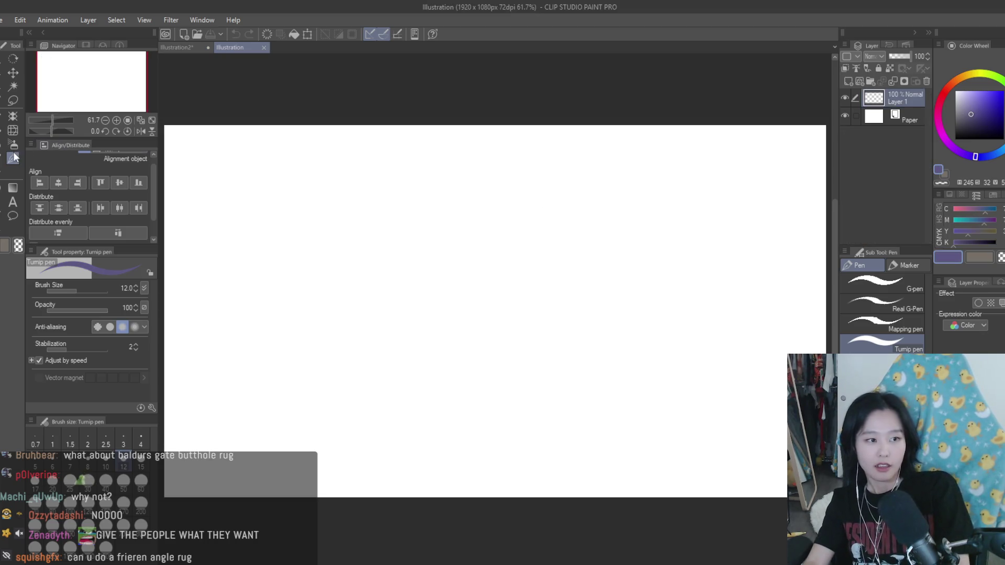
scroll(495, 209, "up", 1)
mouse_move(468, 148)
left_mouse_down()
mouse_move(434, 198)
mouse_move(444, 290)
mouse_move(499, 358)
left_mouse_up()
scroll(445, 260, "up", 2)
key("ctrl+z")
key("ctrl+z")
mouse_move(464, 310)
left_mouse_down()
mouse_move(492, 307)
mouse_move(499, 372)
left_mouse_up()
Step: Add forehead and inner face-contour strokes, with short eye marks drawn slightly lower
key("ctrl+z")
left_click_drag(434, 257, 424, 190)
key("ctrl+z")
left_click_drag(428, 255, 441, 187)
left_click_drag(451, 166, 427, 198)
left_click_drag(461, 126, 443, 166)
mouse_move(454, 193)
left_mouse_down()
mouse_move(459, 208)
mouse_move(479, 207)
mouse_move(462, 210)
left_mouse_up()
key("ctrl+z")
key("ctrl+z")
left_click_drag(476, 207, 484, 211)
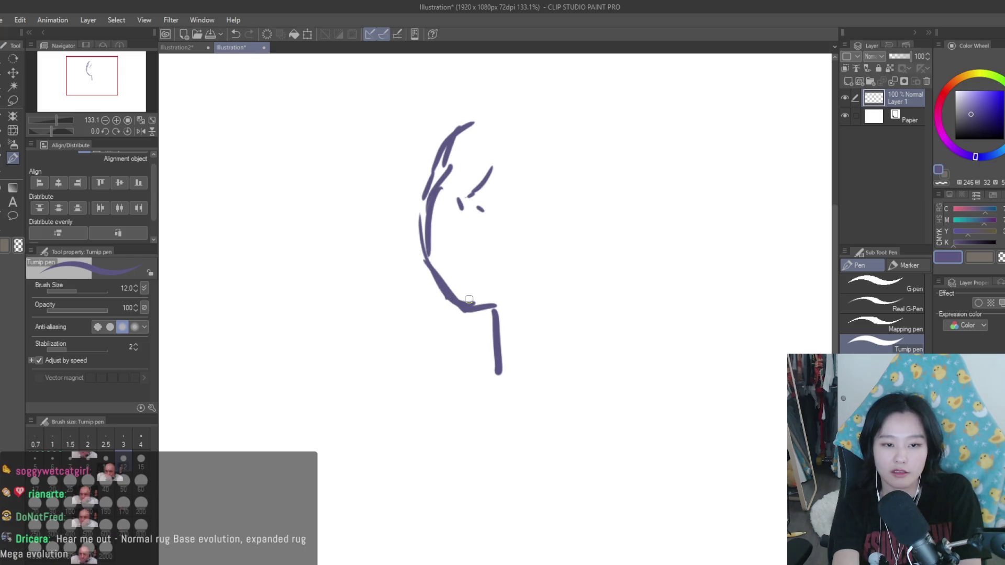
Step: Redraw the chin line smoothly and add a diagonal neck stroke, V-shaped collar and left neck line
key("ctrl+z")
mouse_move(427, 261)
left_mouse_down()
mouse_move(466, 311)
mouse_move(495, 307)
left_mouse_up()
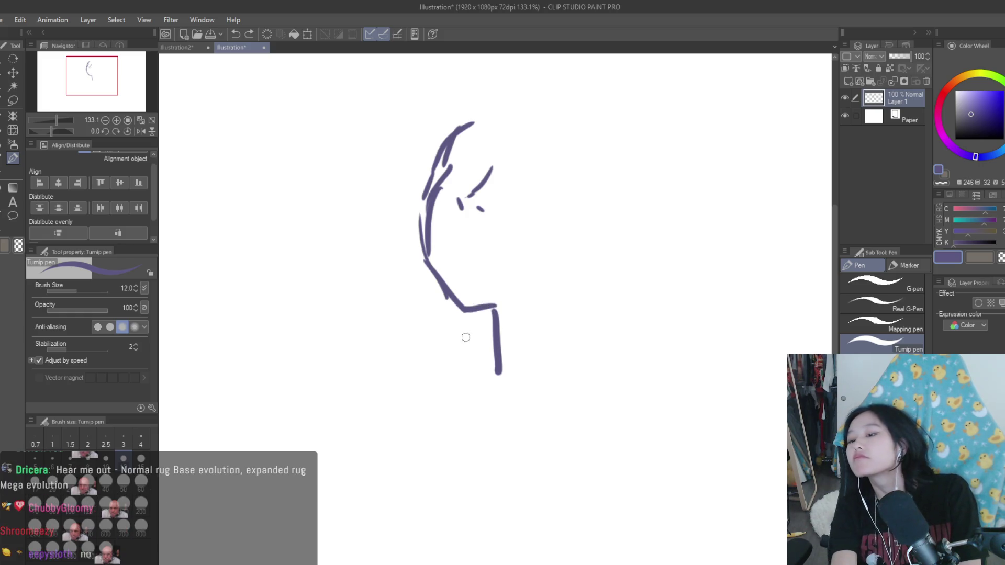
left_click_drag(474, 314, 568, 303)
key("ctrl+z")
left_click_drag(597, 260, 568, 291)
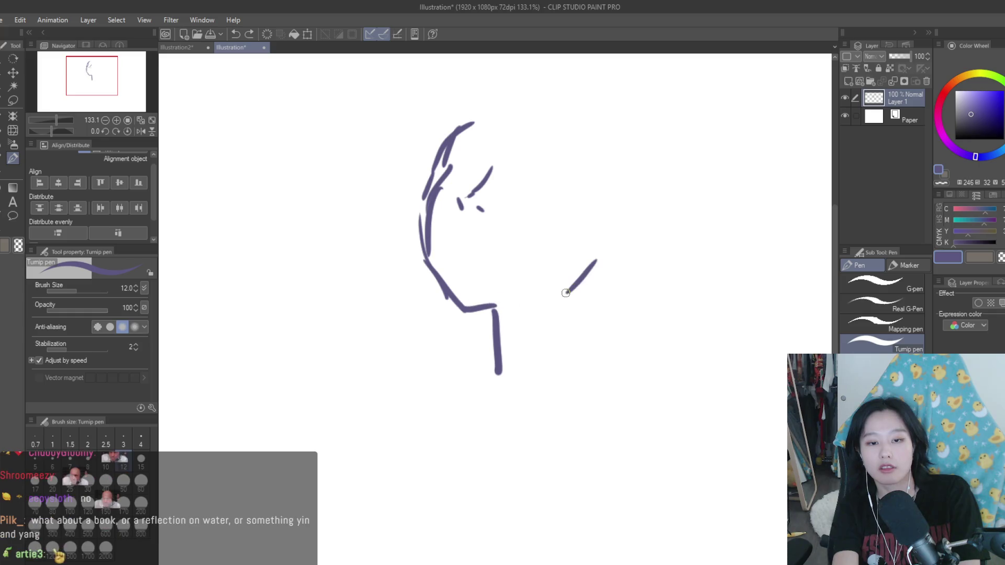
key("ctrl+z")
mouse_move(603, 259)
left_mouse_down()
mouse_move(580, 286)
mouse_move(579, 346)
mouse_move(497, 405)
left_mouse_up()
left_click_drag(578, 351, 558, 367)
left_click_drag(473, 360, 434, 371)
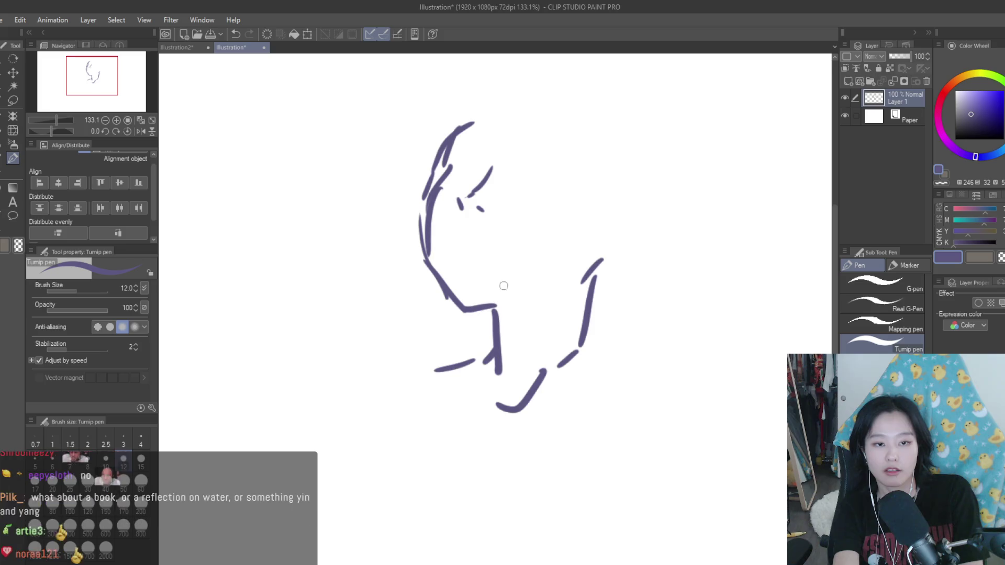
Step: Reduce the pen to size 8 and add a jaw stroke running to the right
key("bracketleft")
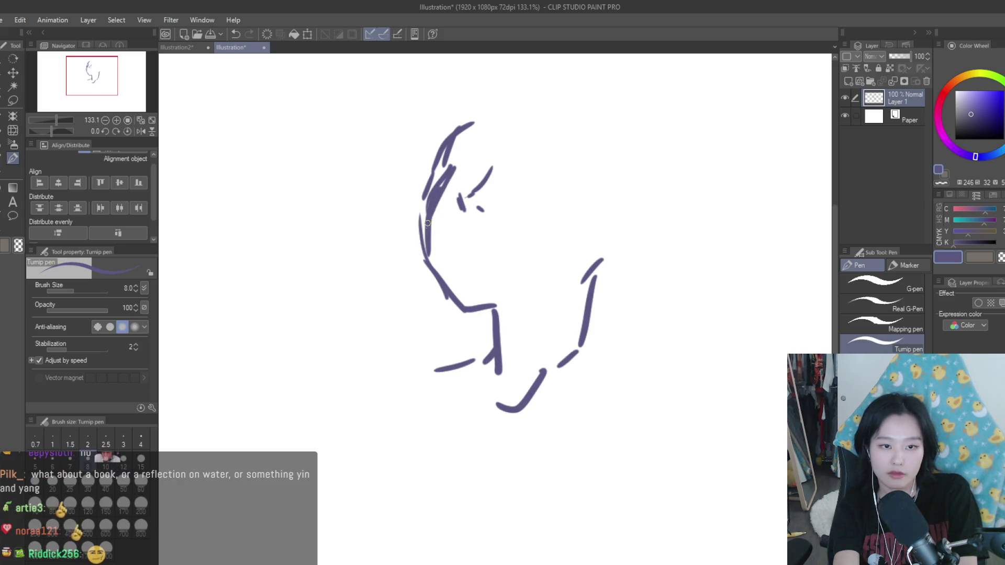
key("ctrl+z")
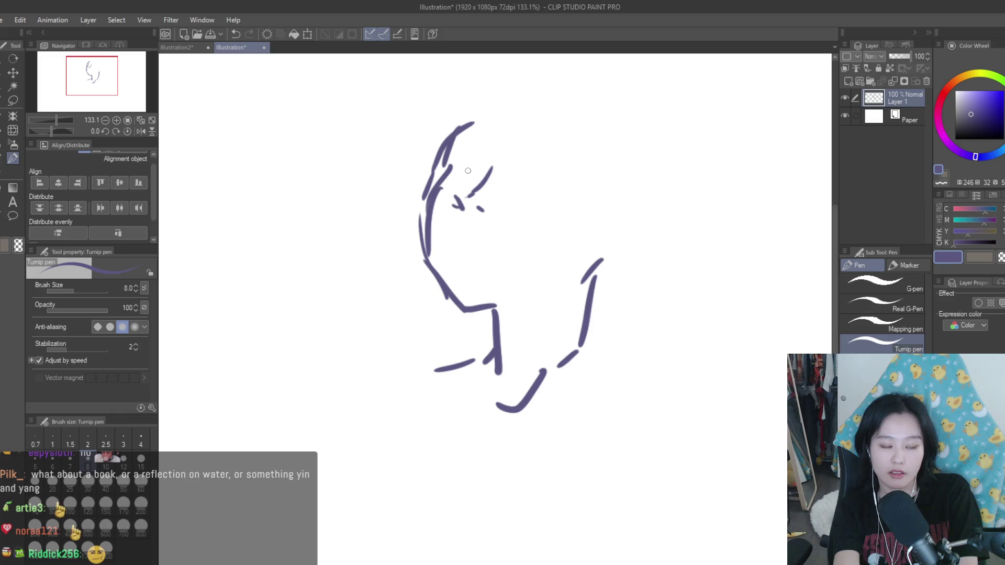
scroll(546, 286, "down", 2)
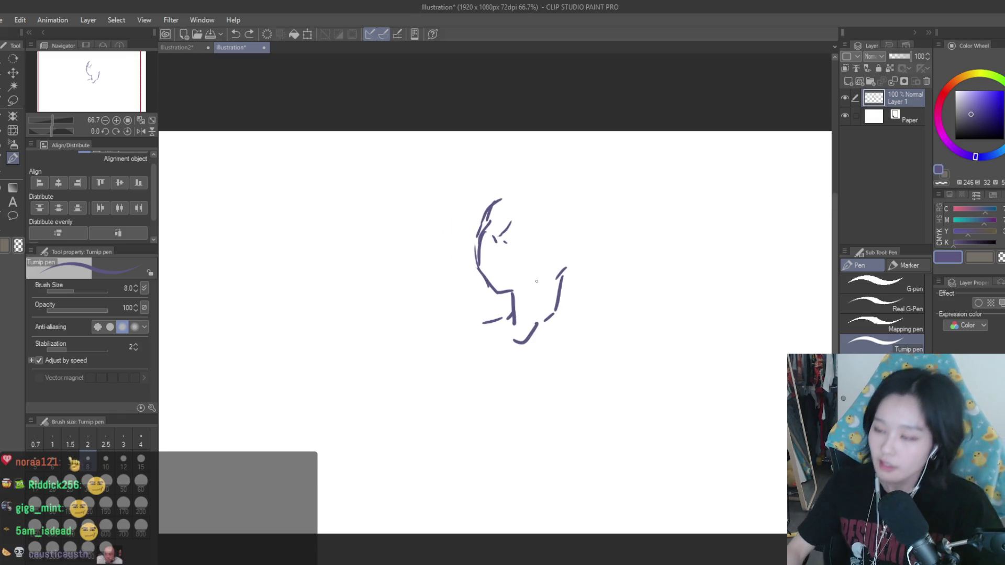
scroll(518, 288, "up", 3)
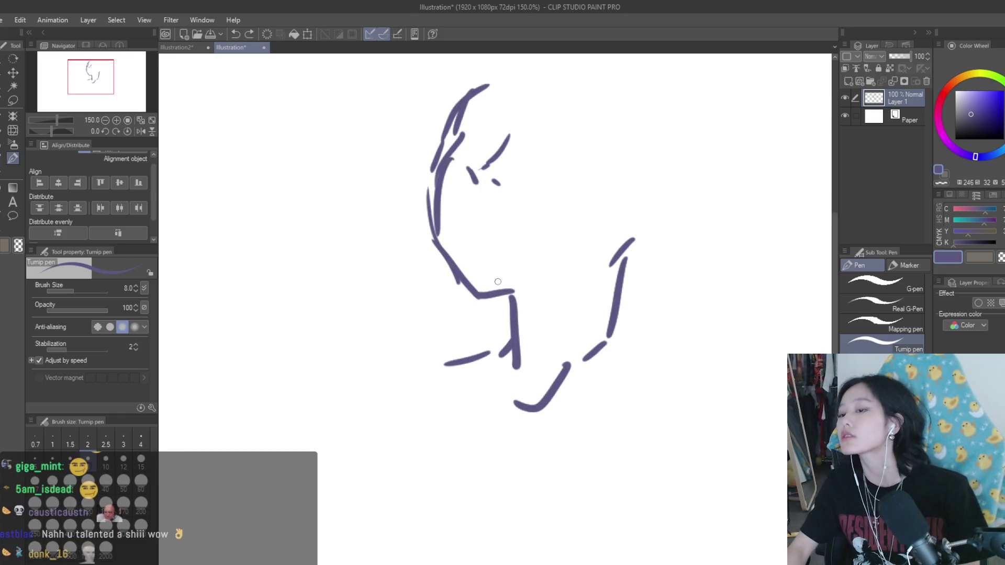
mouse_move(428, 204)
left_mouse_down()
mouse_move(461, 135)
mouse_move(442, 246)
mouse_move(463, 301)
mouse_move(444, 259)
mouse_move(468, 293)
mouse_move(536, 277)
left_mouse_up()
key("ctrl+z")
key("ctrl+z")
left_click_drag(471, 295, 537, 277)
Step: Erase the duplicate contour lines, eye strokes and eye dot with a size-30 eraser
key("e")
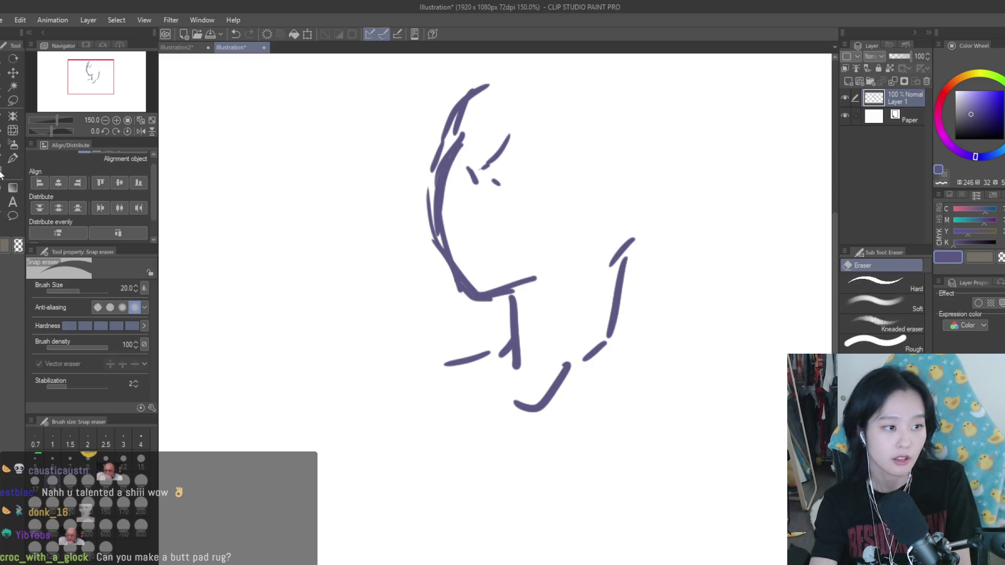
left_click_drag(490, 147, 500, 160)
key("bracketright")
mouse_move(456, 100)
left_mouse_down()
mouse_move(417, 222)
mouse_move(428, 220)
left_mouse_up()
key("p")
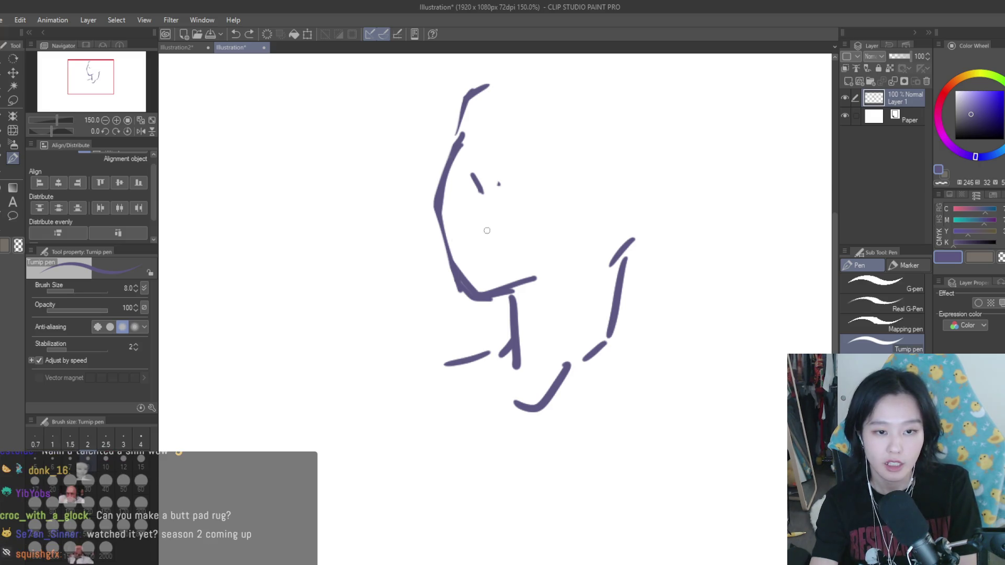
key("e")
left_click_drag(502, 186, 497, 182)
scroll(538, 240, "down", 2)
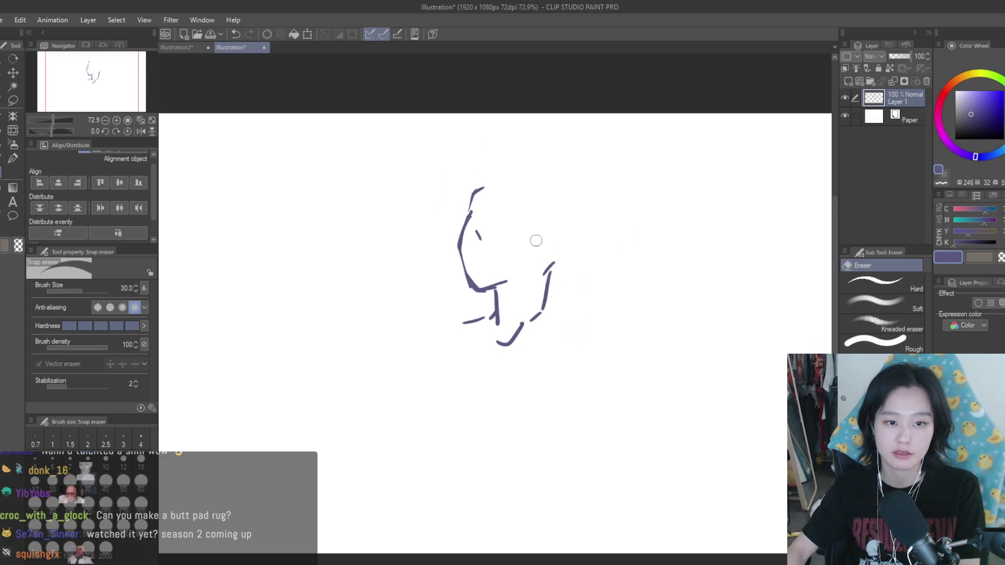
key("p")
scroll(474, 296, "up", 3)
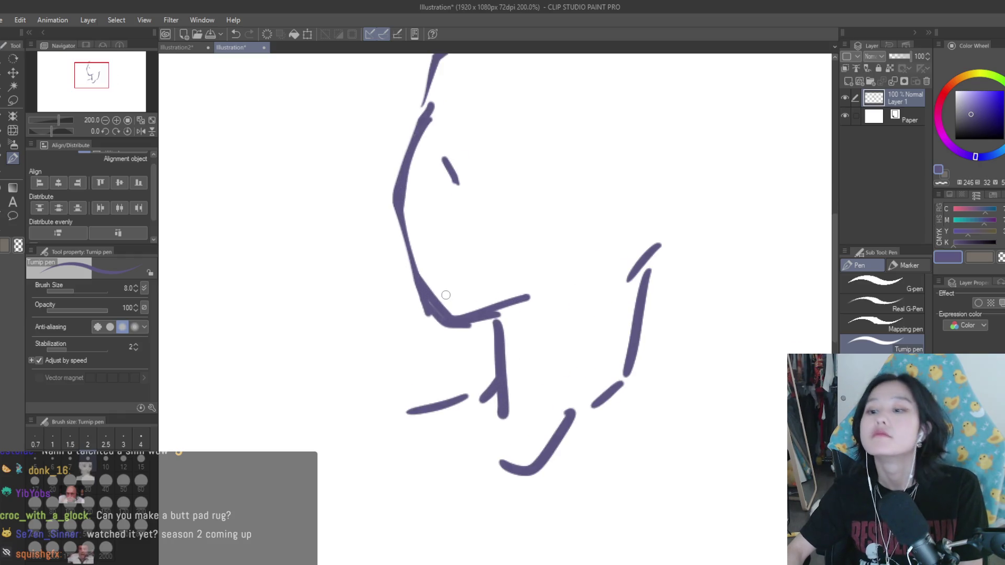
Step: Draw a line under the chin and neck/right-jaw strokes, erasing part of the upper neck stroke
mouse_move(498, 311)
left_mouse_down()
mouse_move(442, 304)
mouse_move(534, 321)
mouse_move(502, 345)
mouse_move(485, 405)
left_mouse_up()
key("e")
left_click(13, 157)
left_click_drag(649, 265, 619, 390)
scroll(620, 367, "down", 3)
scroll(601, 353, "up", 3)
key("e")
left_click_drag(530, 319, 539, 379)
left_click(13, 157)
scroll(533, 288, "up", 1)
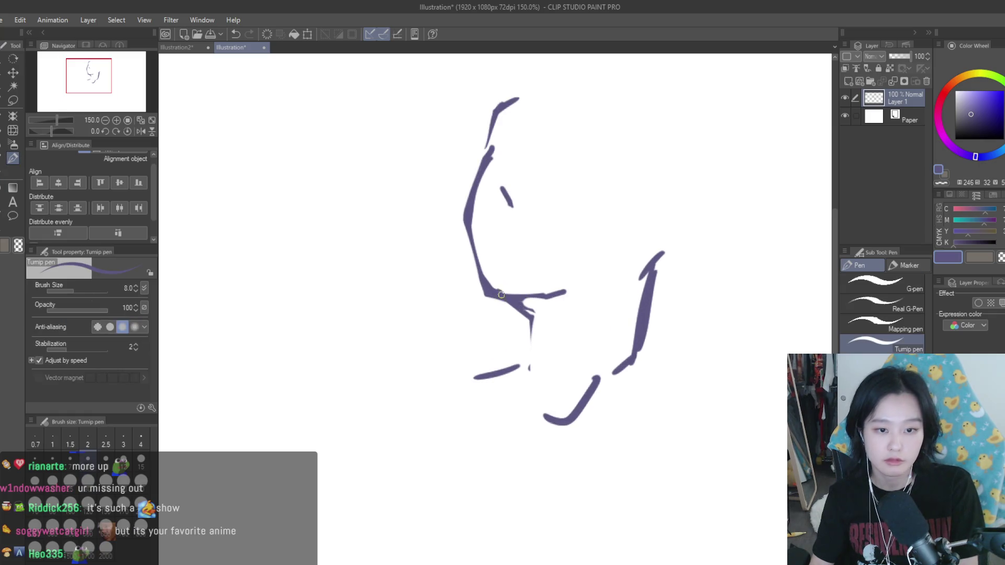
scroll(494, 195, "up", 2)
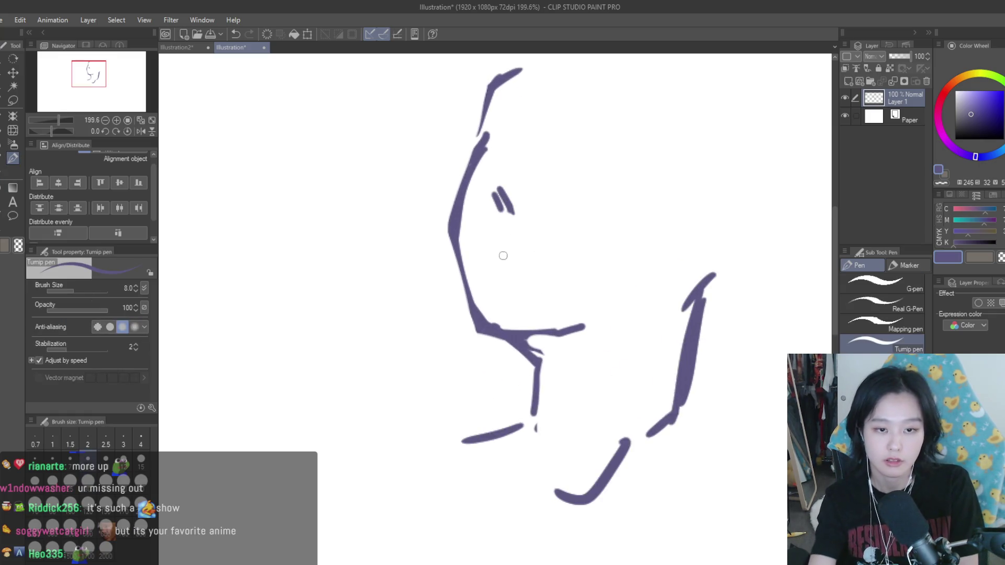
Step: Draw a curved left eye, eyebrow arcs and the right eye's upper lid
mouse_move(527, 246)
left_mouse_down()
mouse_move(484, 240)
mouse_move(541, 253)
left_mouse_up()
key("ctrl+z")
key("ctrl+z")
left_click_drag(521, 155, 501, 140)
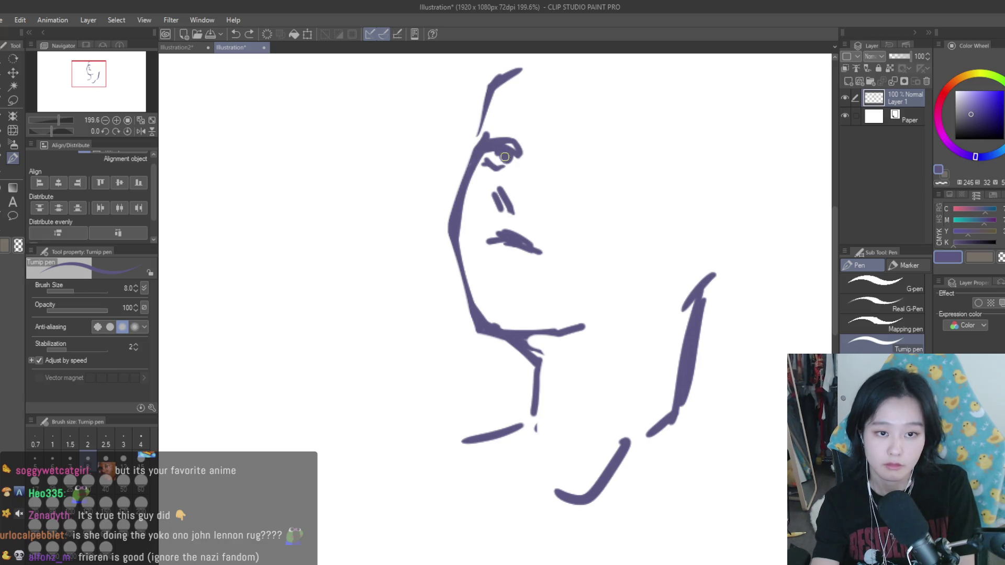
mouse_move(517, 131)
left_mouse_down()
mouse_move(484, 128)
mouse_move(498, 125)
left_mouse_up()
key("ctrl+z")
key("ctrl+z")
mouse_move(499, 90)
left_mouse_down()
mouse_move(477, 129)
mouse_move(532, 129)
mouse_move(482, 125)
left_mouse_up()
key("ctrl+z")
key("ctrl+z")
key("ctrl+z")
left_click_drag(570, 139, 638, 157)
left_click_drag(576, 158, 615, 161)
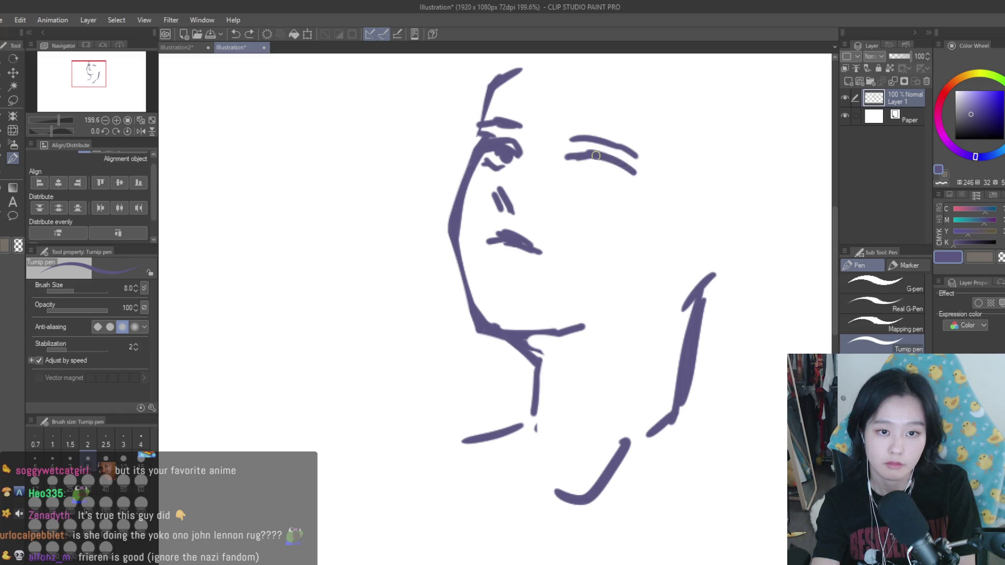
left_click_drag(594, 165, 585, 179)
key("ctrl+z")
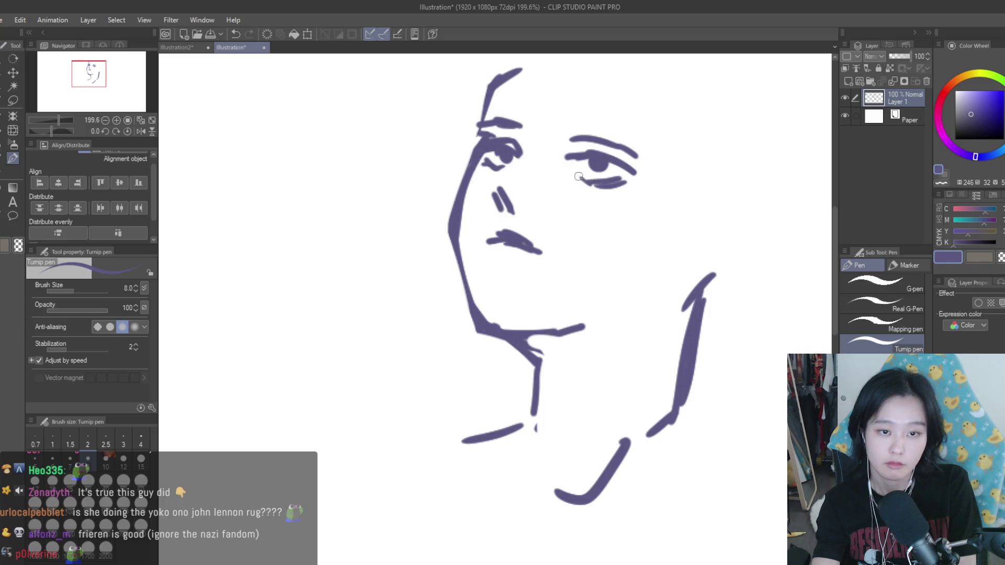
Step: At brush size 15, fill the solid shadow under the chin and add a thick neck stroke
key("bracketright")
key("bracketright")
key("bracketright")
mouse_move(521, 346)
left_mouse_down()
mouse_move(592, 329)
mouse_move(539, 355)
left_mouse_up()
scroll(518, 317, "down", 1)
scroll(519, 315, "down", 4)
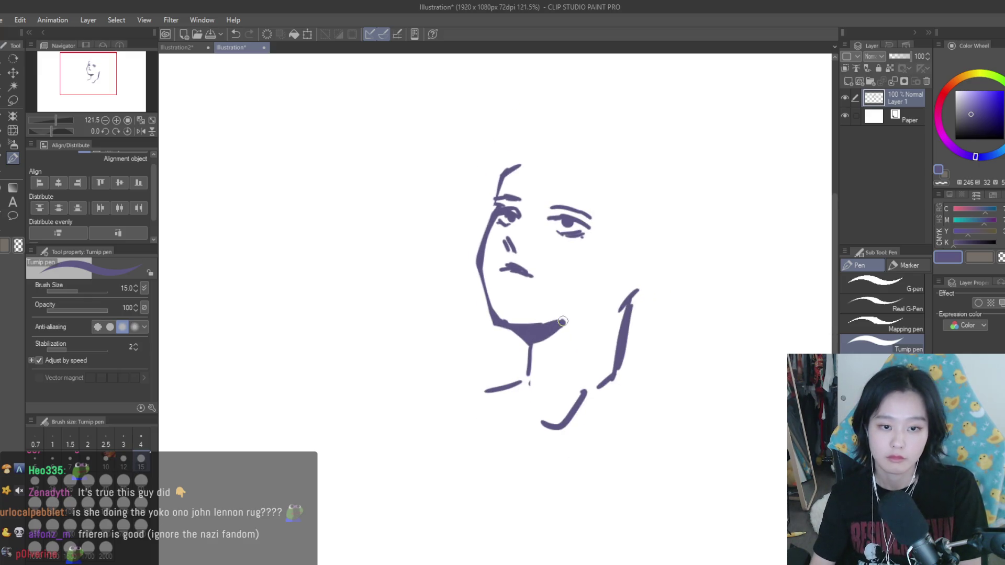
scroll(552, 305, "up", 5)
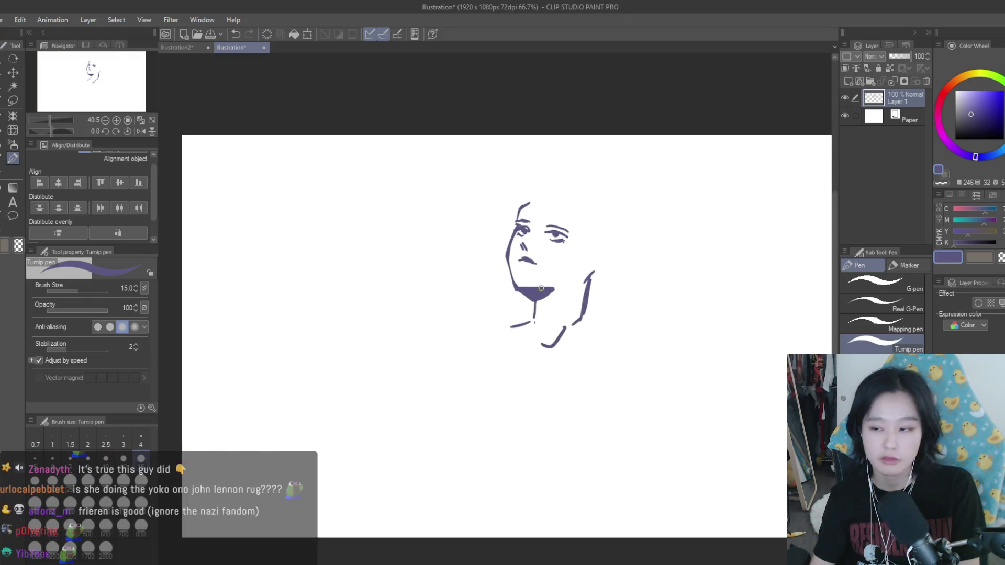
left_click_drag(522, 308, 530, 348)
key("e")
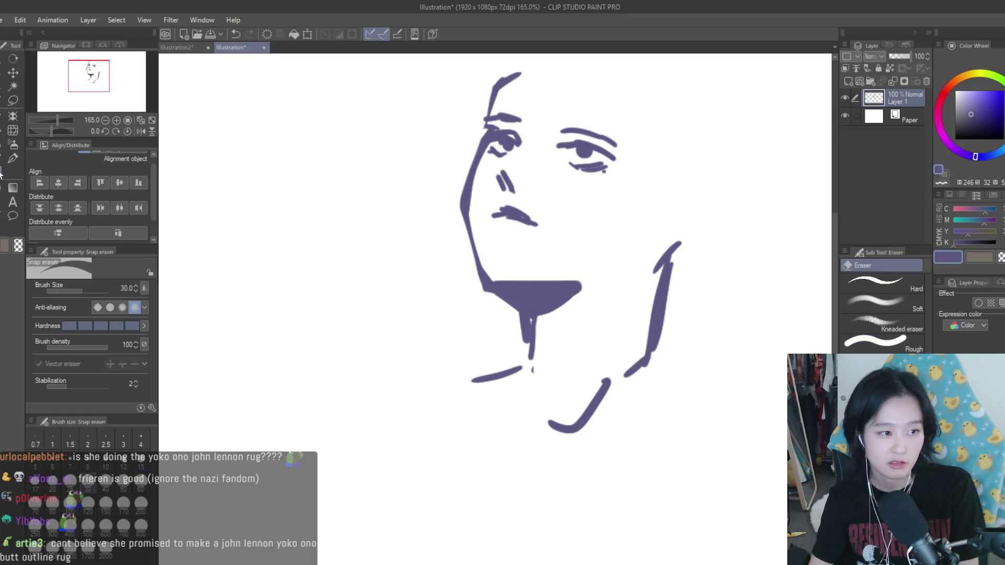
scroll(529, 332, "down", 4)
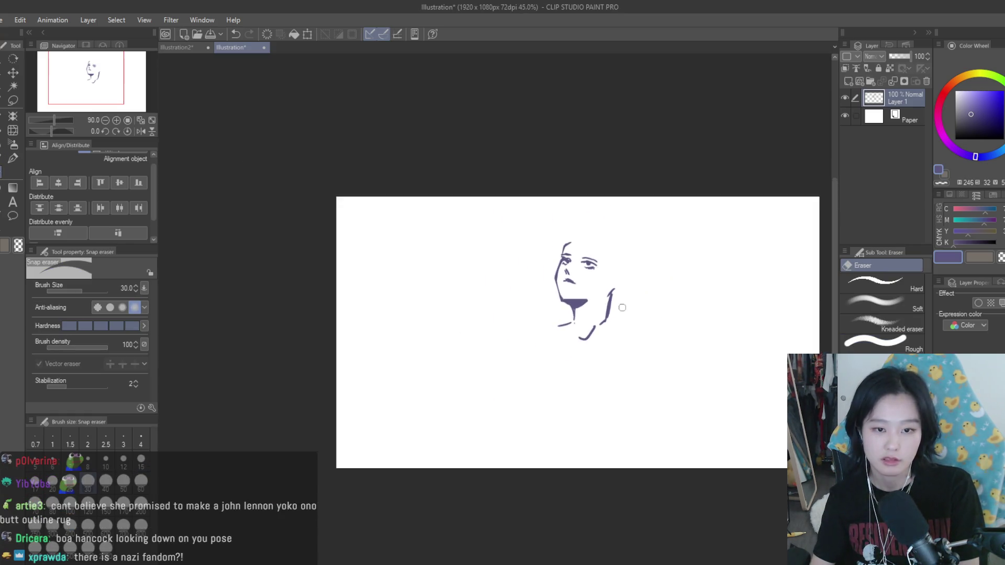
scroll(572, 304, "up", 2)
key("p")
scroll(646, 261, "up", 1)
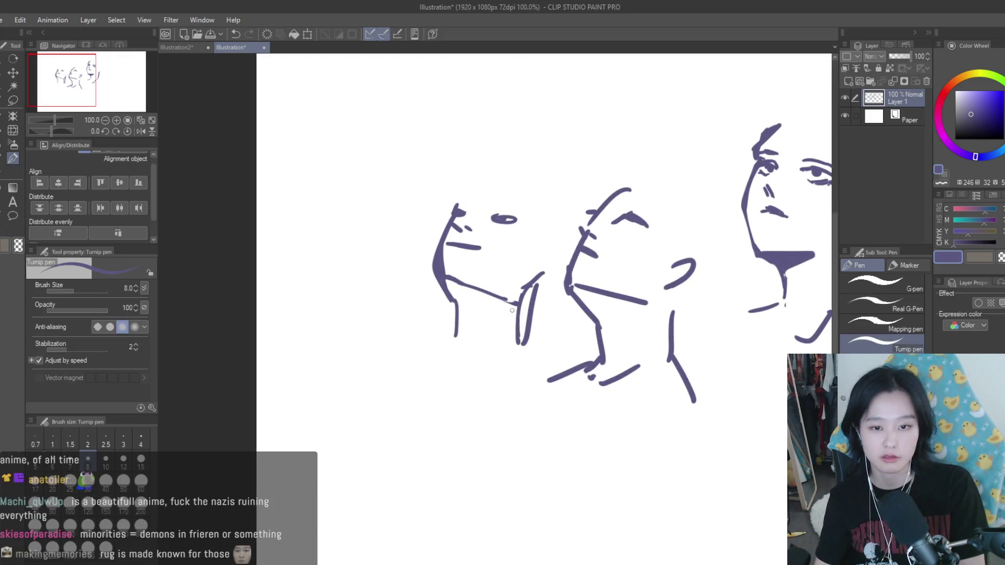
Step: Retrace the middle face's neck line thicker and zoom out to show all three faces
scroll(526, 310, "down", 4)
scroll(526, 310, "up", 4)
scroll(531, 304, "up", 1)
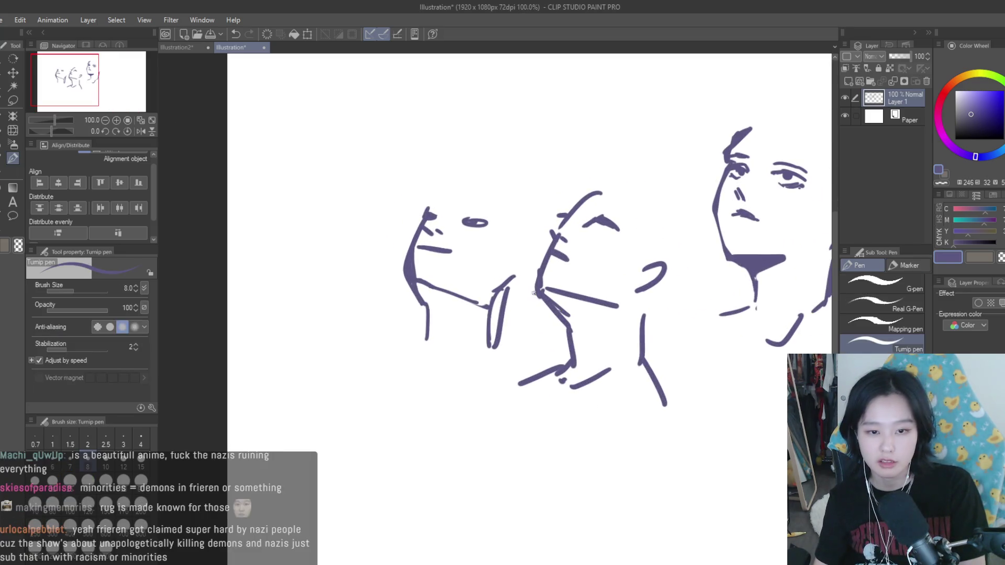
left_click_drag(565, 313, 571, 360)
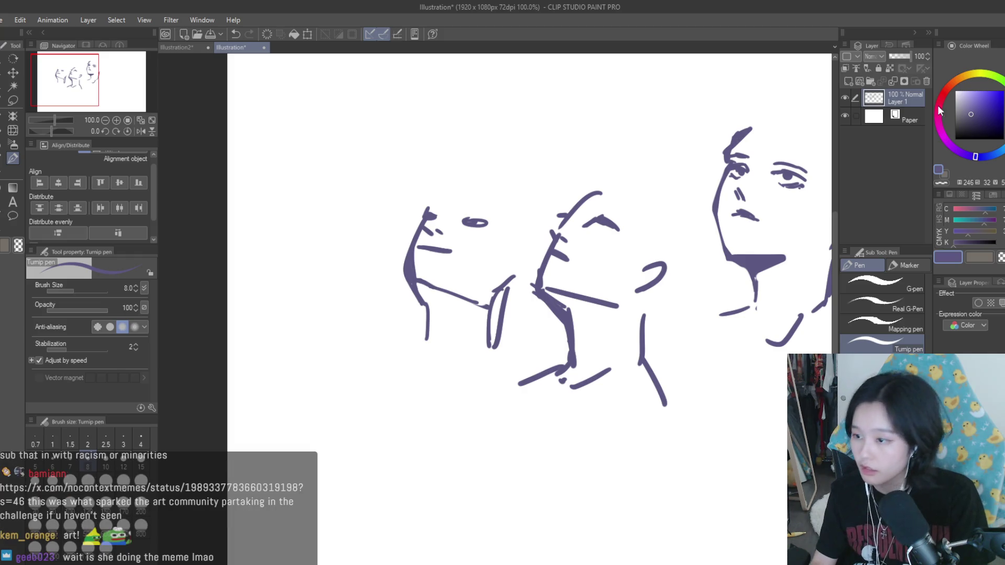
scroll(368, 254, "down", 5)
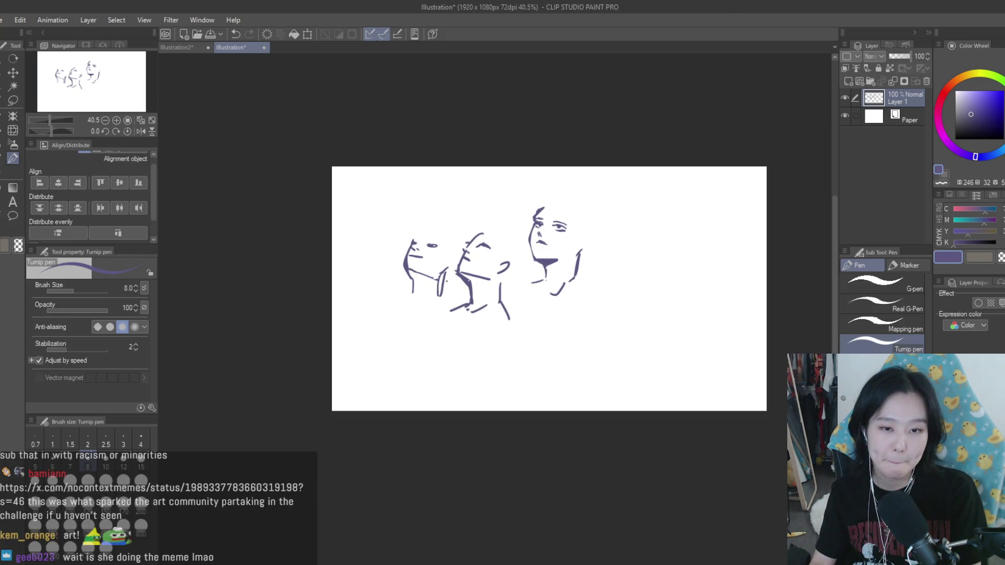
scroll(368, 255, "down", 2)
left_click(987, 48)
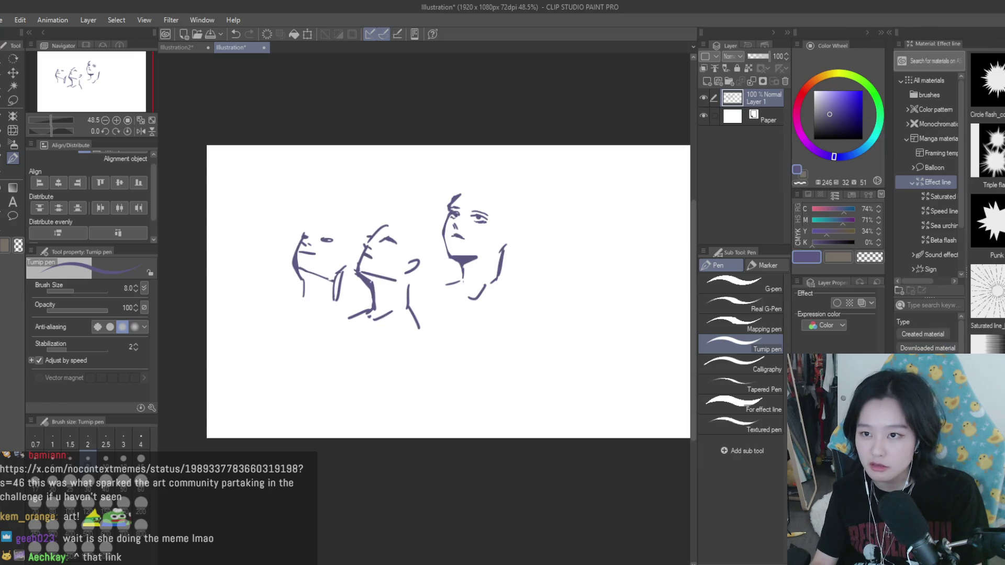
Step: Place the Sharp anime 3D head from the 3D materials onto the canvas
scroll(945, 200, "down", 2)
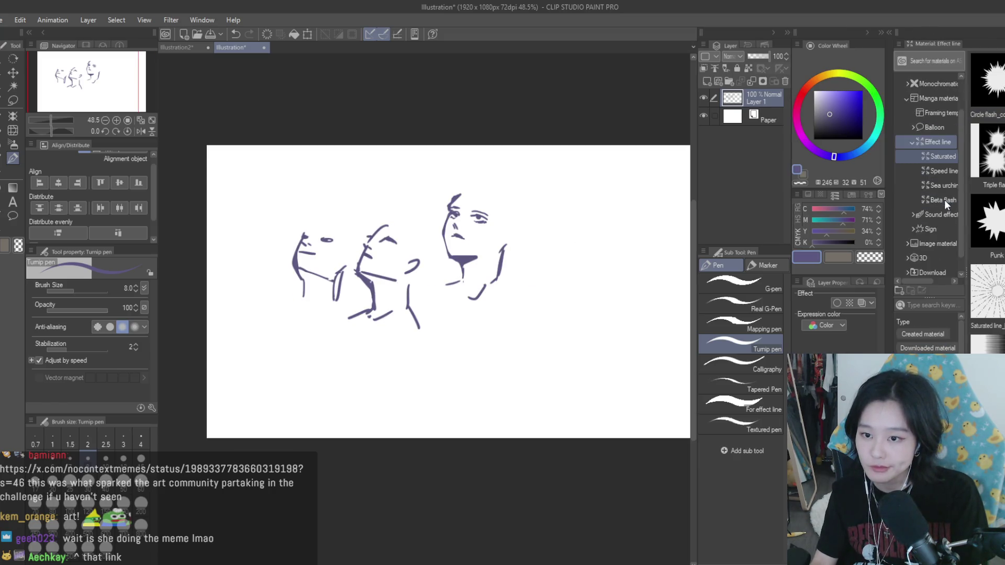
left_click(938, 244)
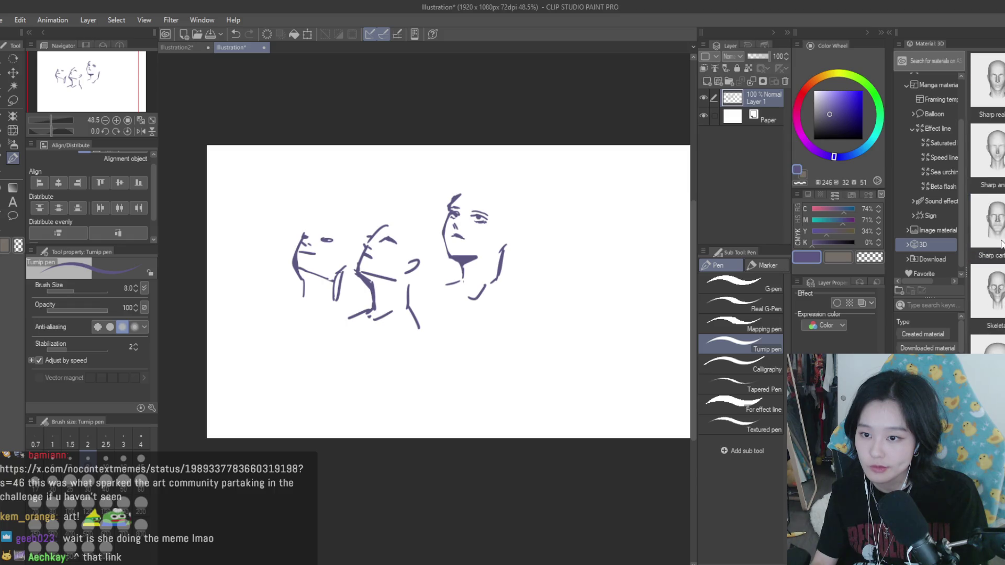
left_click(988, 157)
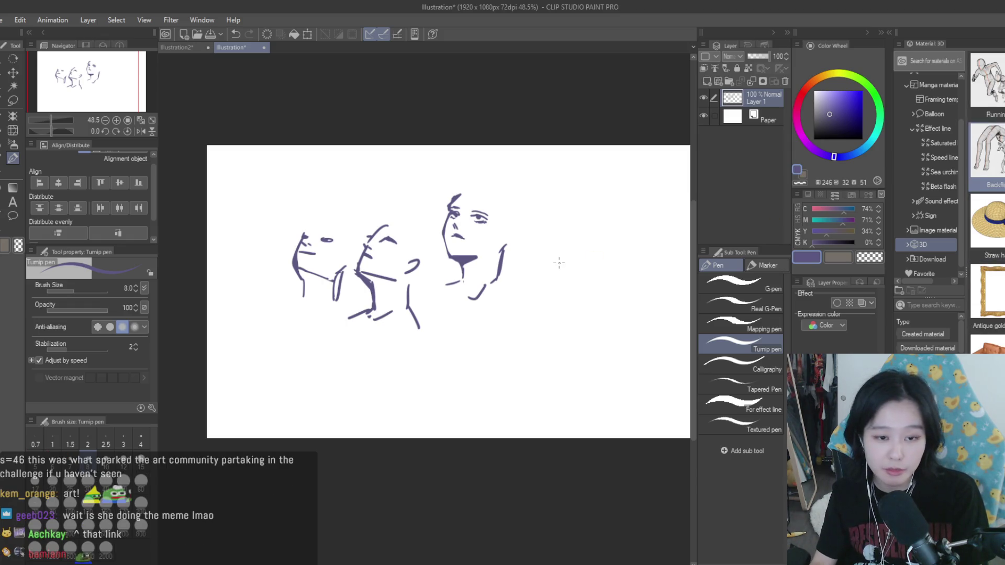
scroll(674, 267, "down", 2)
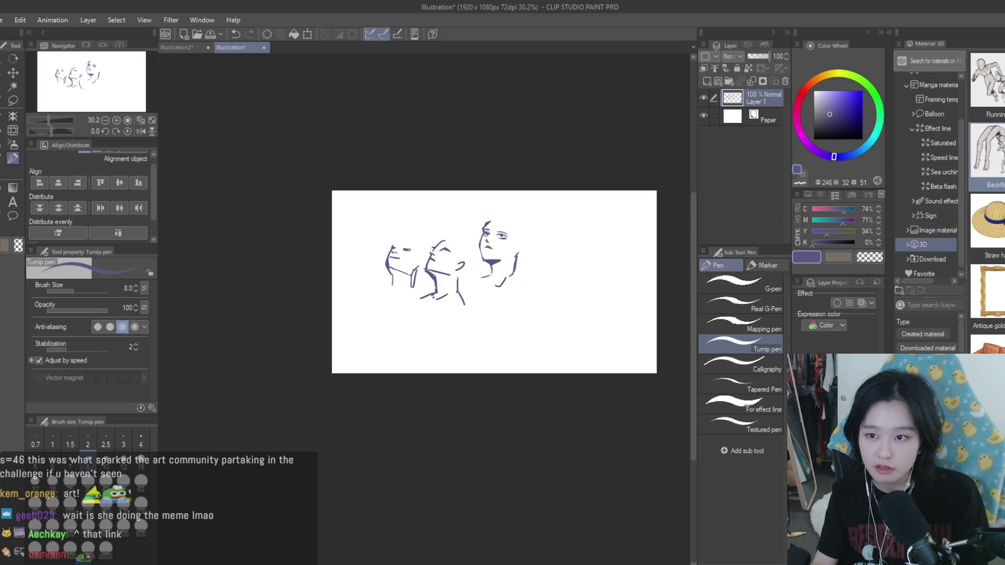
scroll(992, 272, "down", 3)
mouse_move(995, 283)
left_mouse_down()
mouse_move(545, 320)
mouse_move(565, 278)
mouse_move(539, 200)
left_mouse_up()
Step: Move the 3D head right of the sketches and start sketching on a new layer with the pen
left_click(13, 72)
key("o")
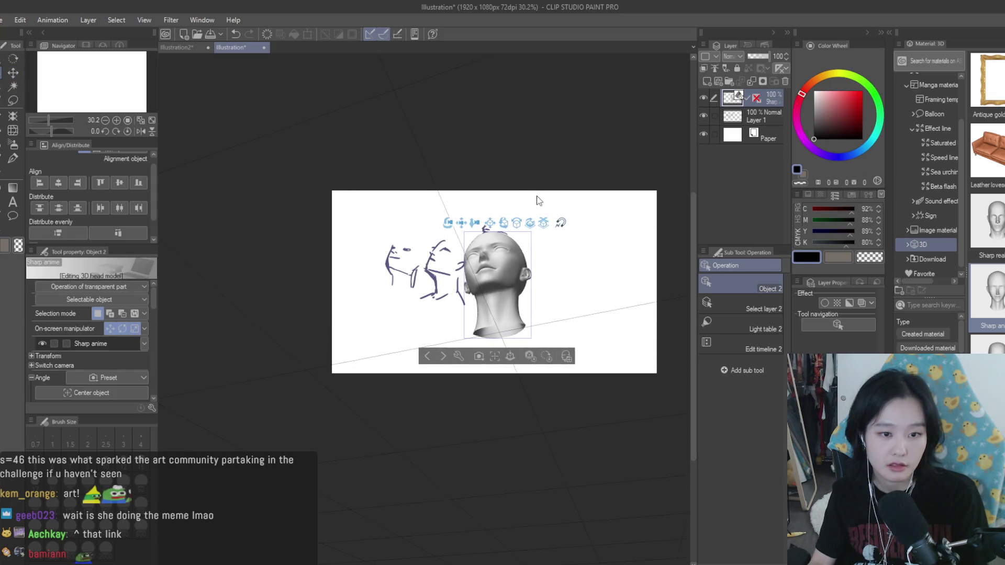
left_click(13, 72)
left_click_drag(497, 285, 583, 276)
scroll(648, 354, "up", 1)
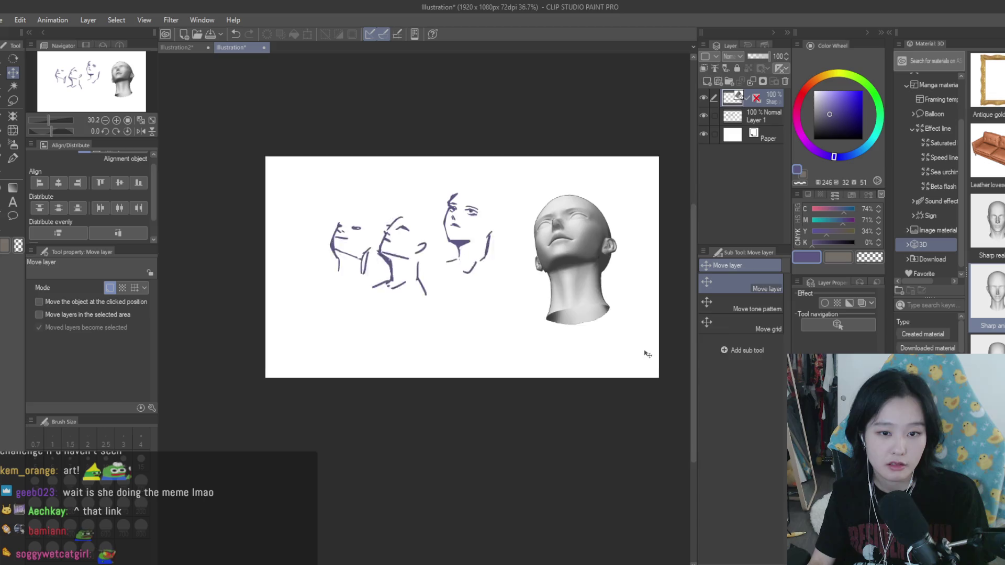
scroll(648, 355, "up", 1)
key("ctrl+shift+n")
key("p")
scroll(486, 287, "up", 1)
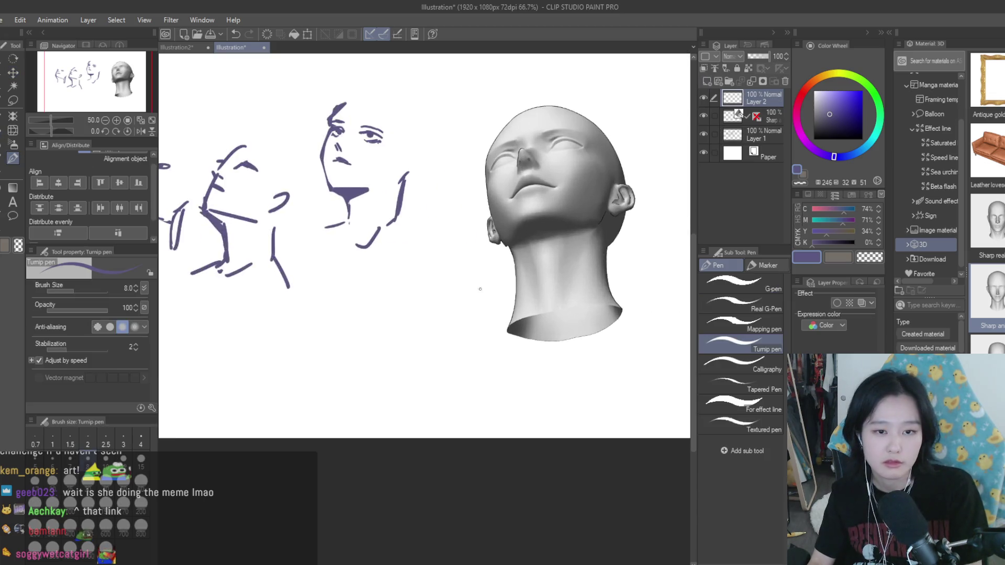
scroll(418, 283, "up", 2)
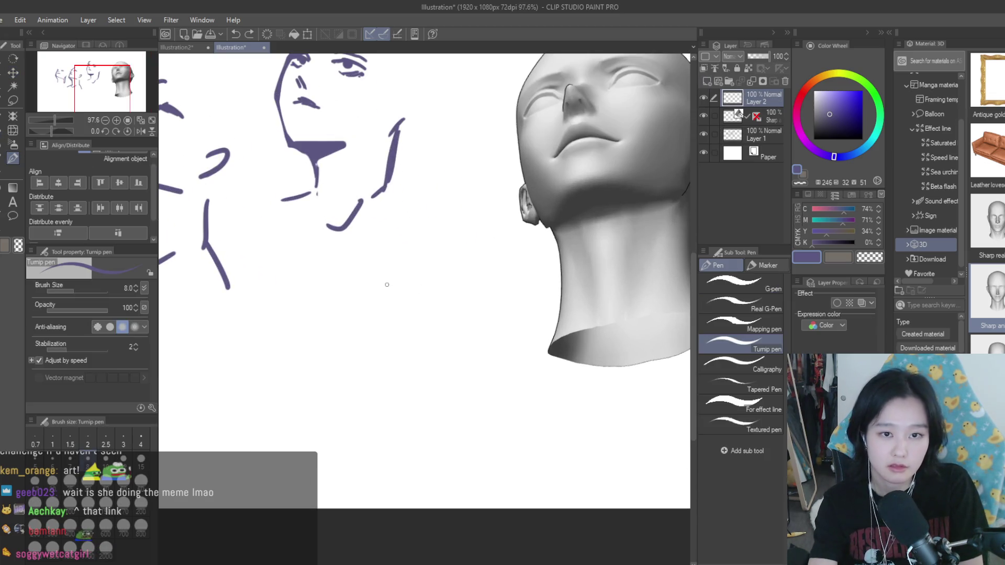
left_click_drag(403, 294, 404, 297)
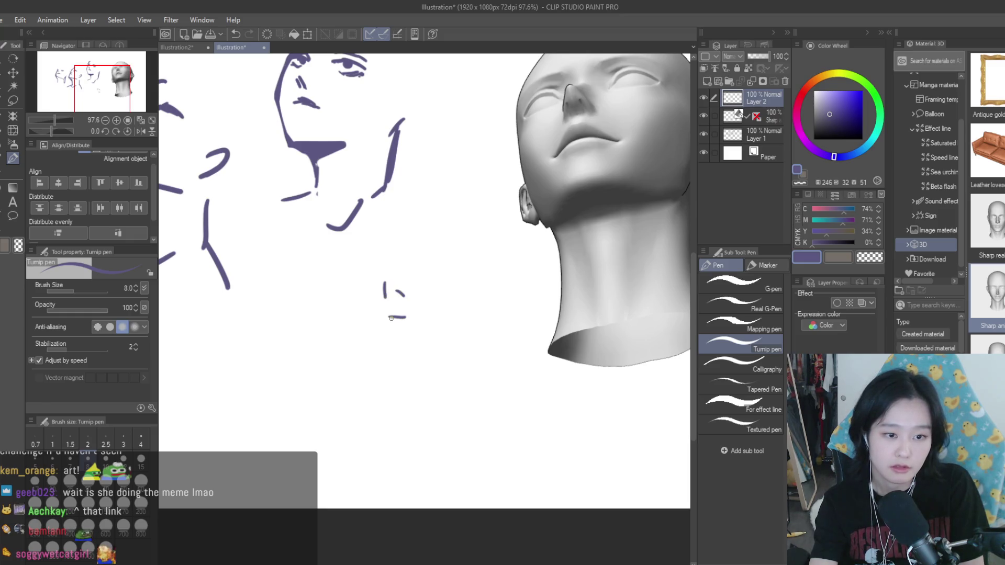
Step: Sketch the fourth face's curved chin, right and left jaw lines, and the arc over the head
left_click_drag(342, 327, 356, 365)
scroll(353, 338, "down", 1)
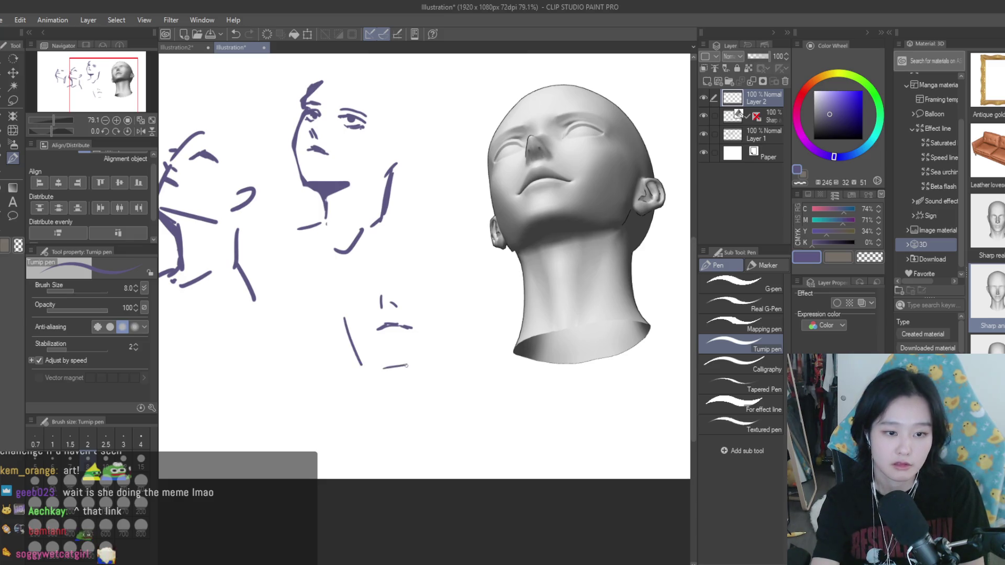
key("ctrl+z")
left_click_drag(381, 362, 430, 369)
left_click_drag(466, 331, 445, 361)
left_click_drag(382, 366, 357, 362)
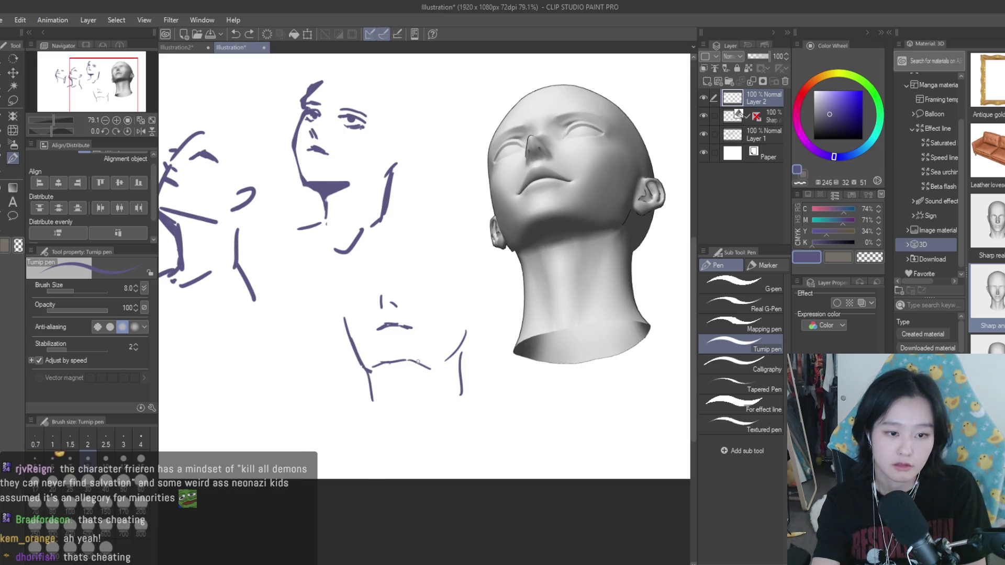
key("ctrl+z")
key("ctrl+z")
mouse_move(369, 364)
left_mouse_down()
mouse_move(378, 361)
mouse_move(342, 309)
left_mouse_up()
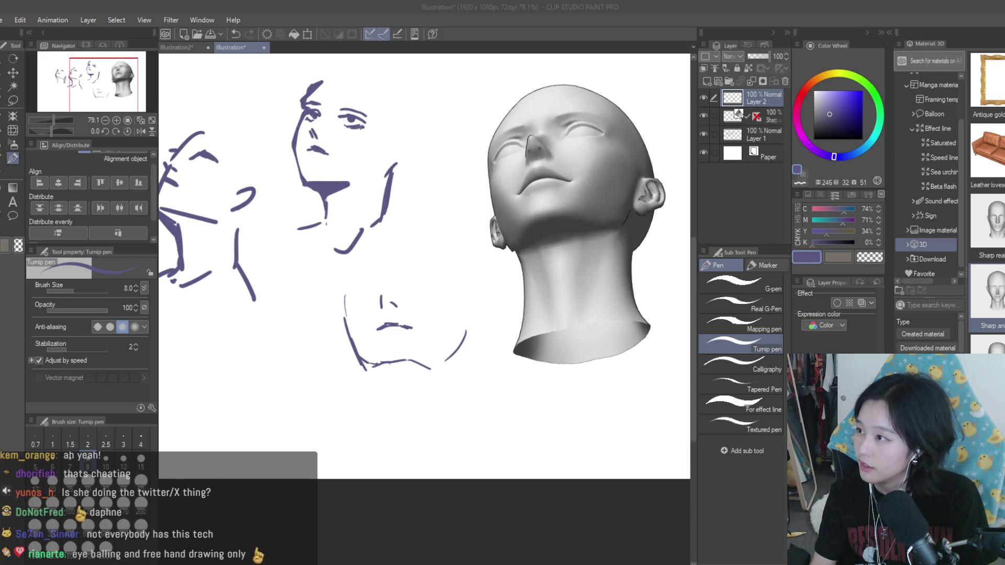
left_click(373, 295)
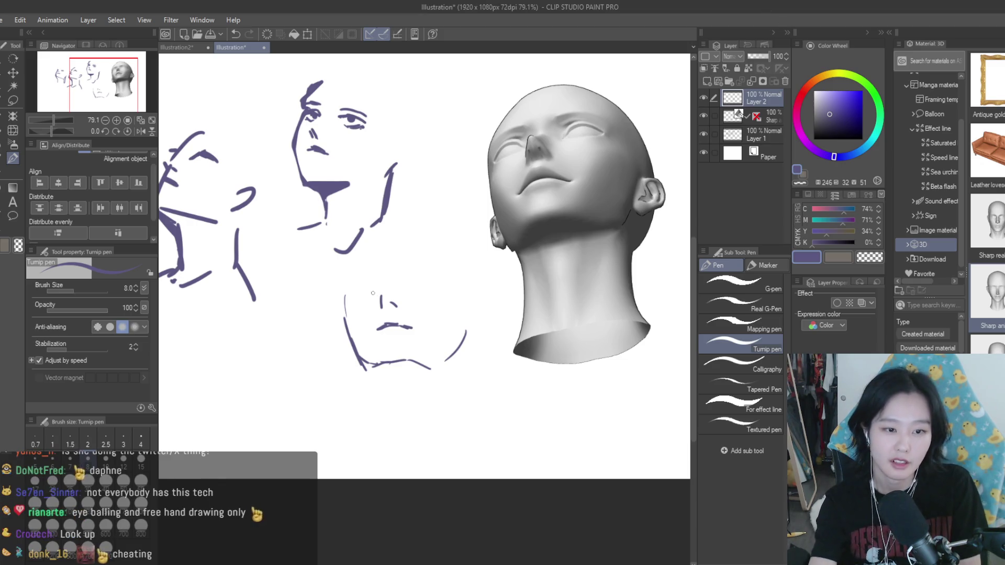
mouse_move(353, 299)
left_mouse_down()
mouse_move(439, 292)
mouse_move(423, 293)
mouse_move(464, 317)
left_mouse_up()
Step: Round off the skull, lengthen the right eyebrow, and rework the jaw, chin and neck lines
mouse_move(454, 268)
left_mouse_down()
mouse_move(343, 301)
mouse_move(454, 262)
left_mouse_up()
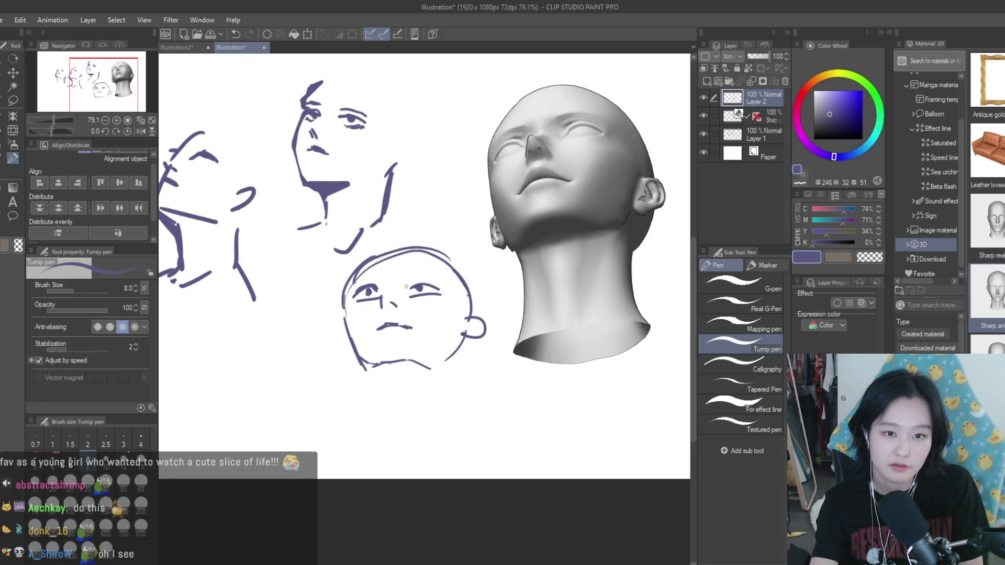
key("ctrl+z")
left_click_drag(408, 275, 448, 280)
mouse_move(438, 360)
left_mouse_down()
mouse_move(455, 341)
mouse_move(445, 373)
left_mouse_up()
key("ctrl+z")
key("ctrl+z")
key("ctrl+z")
left_click_drag(472, 333, 447, 382)
key("ctrl+z")
mouse_move(406, 353)
left_mouse_down()
mouse_move(375, 361)
mouse_move(407, 386)
left_mouse_up()
left_click_drag(351, 289, 343, 340)
key("ctrl+z")
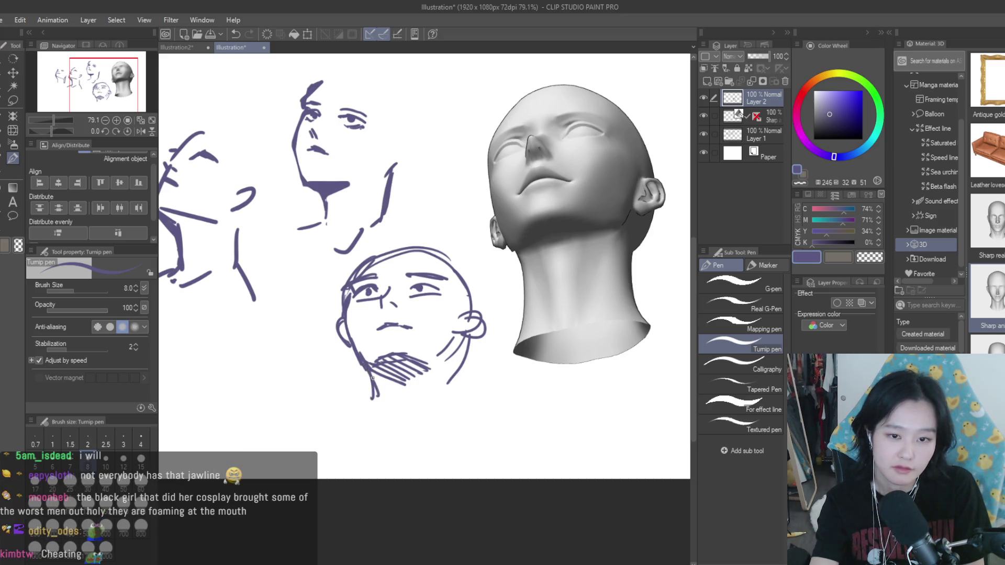
left_click_drag(368, 369, 375, 404)
left_click_drag(448, 392, 446, 399)
left_click_drag(462, 361, 470, 338)
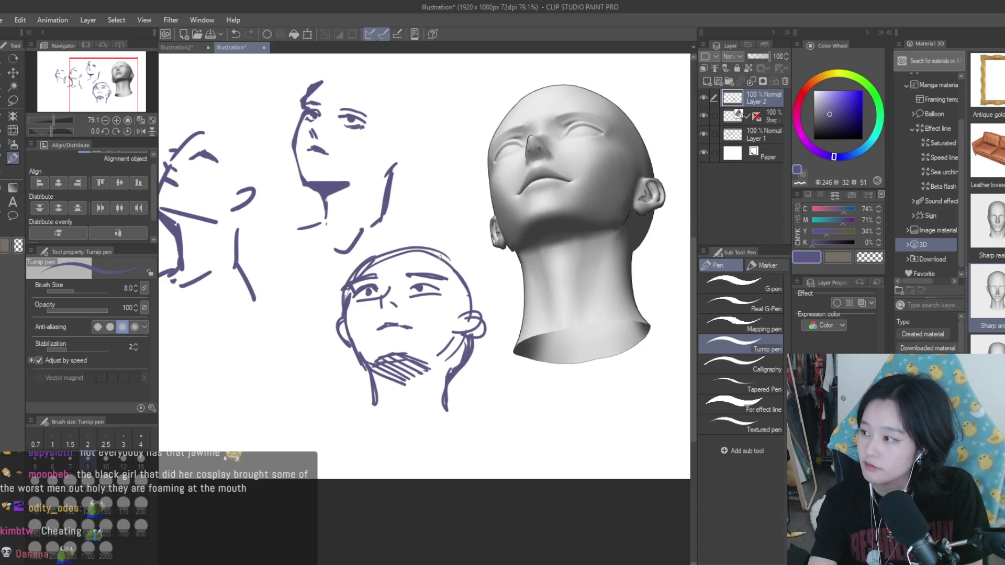
key("ctrl+z")
Step: Draw hair arcing over the head with long strands falling down both sides
left_click_drag(361, 277, 401, 247)
left_click_drag(408, 245, 477, 309)
left_click_drag(464, 243, 492, 329)
mouse_move(487, 267)
left_mouse_down()
mouse_move(500, 356)
mouse_move(483, 296)
left_mouse_up()
left_click_drag(337, 274, 331, 414)
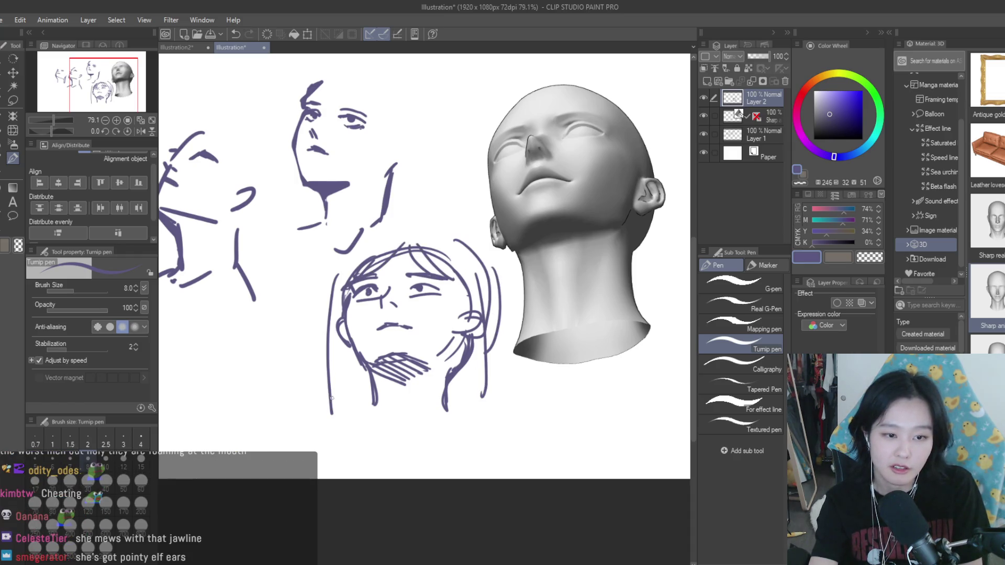
left_click_drag(343, 271, 450, 239)
left_click_drag(374, 249, 314, 335)
left_click_drag(474, 251, 520, 384)
Step: Add an upper lid over the right eye
scroll(401, 290, "up", 2)
left_click_drag(401, 275, 448, 296)
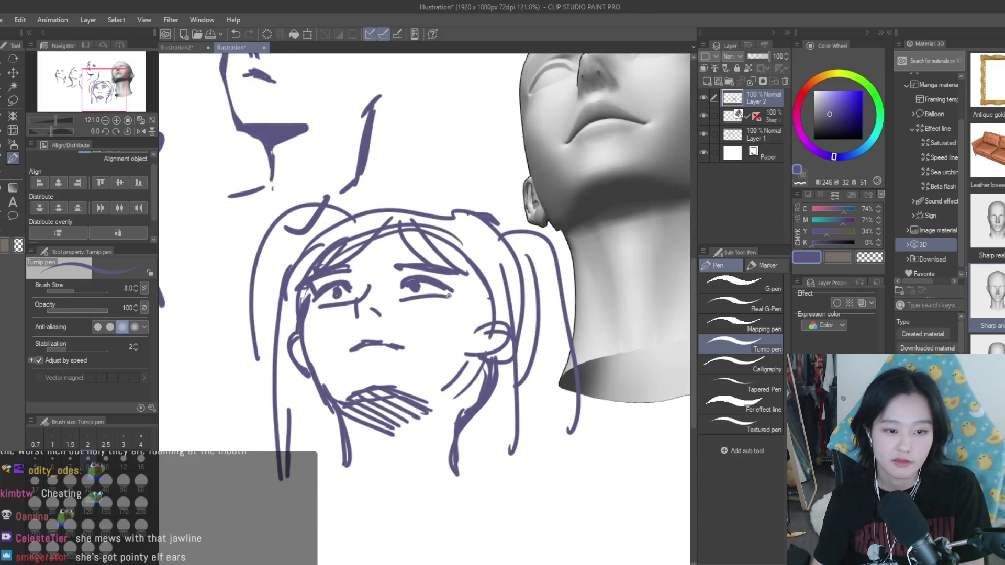
scroll(522, 326, "down", 5)
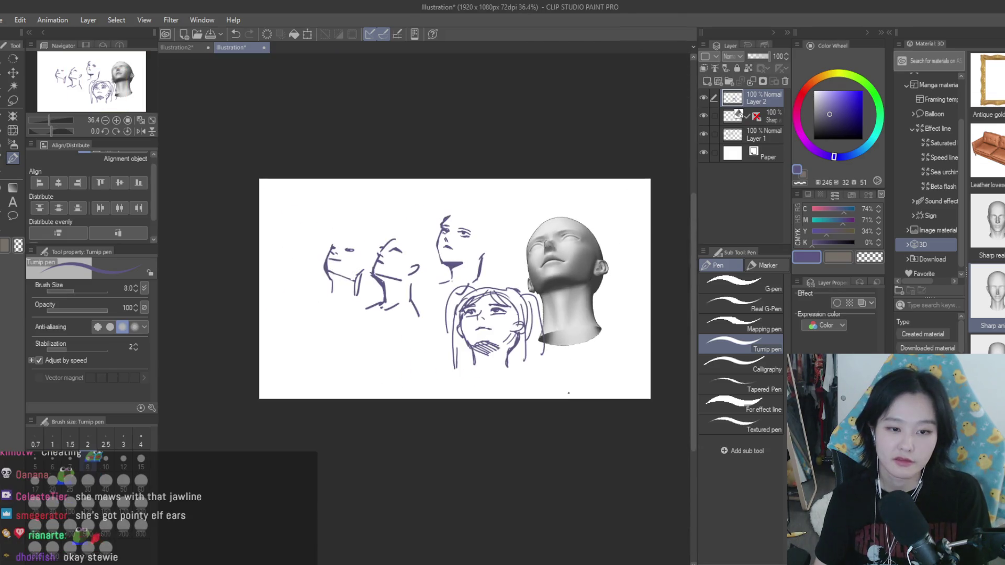
scroll(516, 274, "up", 3)
Step: After several trial strokes, draw pointed elf ears on the left and right of the face
left_click_drag(404, 374, 326, 353)
left_click_drag(515, 375, 583, 359)
key("ctrl+z")
key("ctrl+z")
left_click_drag(392, 396, 356, 432)
key("ctrl+z")
left_click_drag(400, 377, 357, 406)
key("ctrl+z")
left_click_drag(403, 378, 352, 385)
key("ctrl+z")
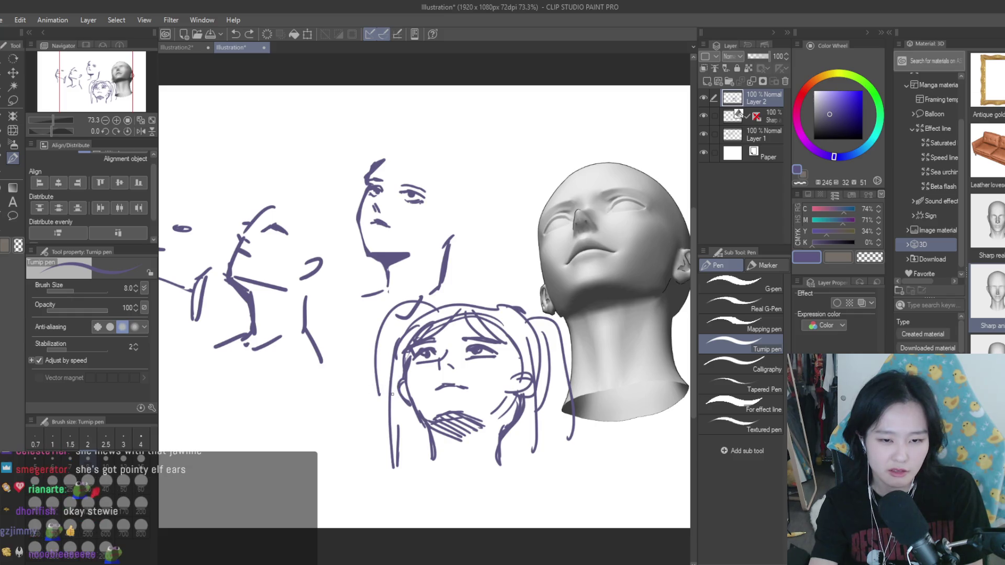
mouse_move(399, 376)
left_mouse_down()
mouse_move(403, 396)
mouse_move(365, 393)
mouse_move(399, 389)
left_mouse_up()
key("ctrl+z")
mouse_move(515, 375)
left_mouse_down()
mouse_move(570, 384)
mouse_move(535, 390)
left_mouse_up()
scroll(491, 196, "down", 2)
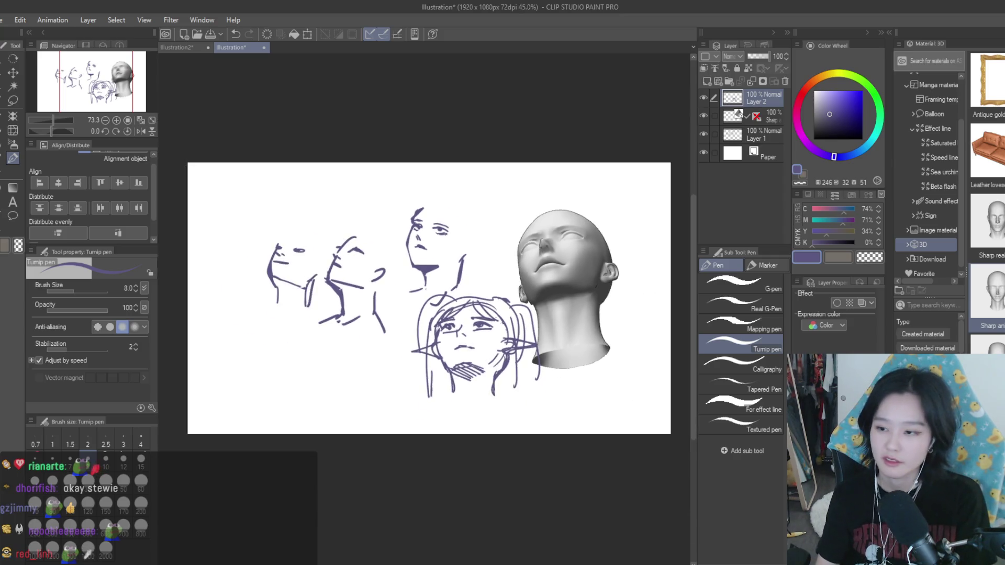
scroll(491, 196, "up", 1)
scroll(563, 288, "up", 1)
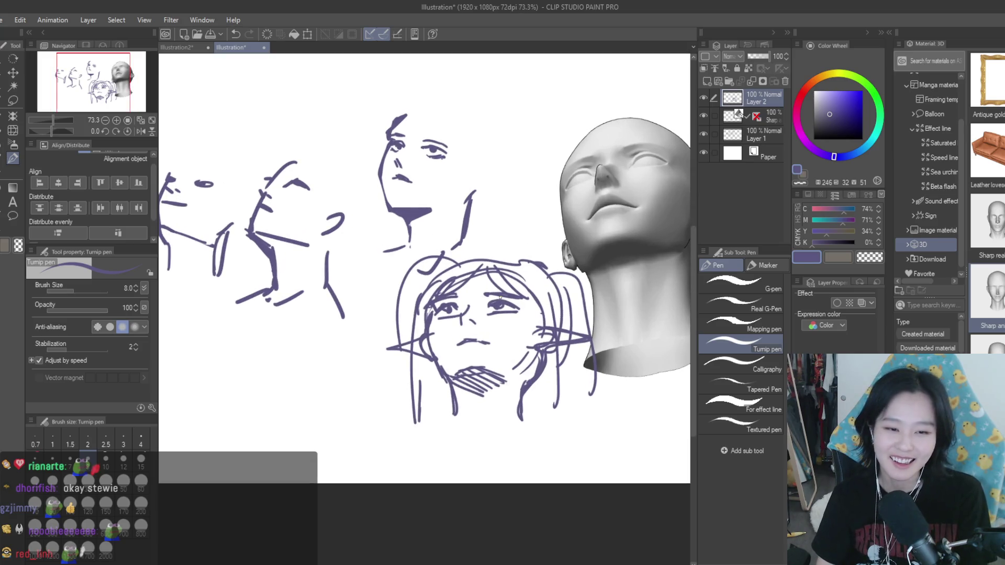
scroll(505, 298, "down", 3)
scroll(473, 152, "up", 1)
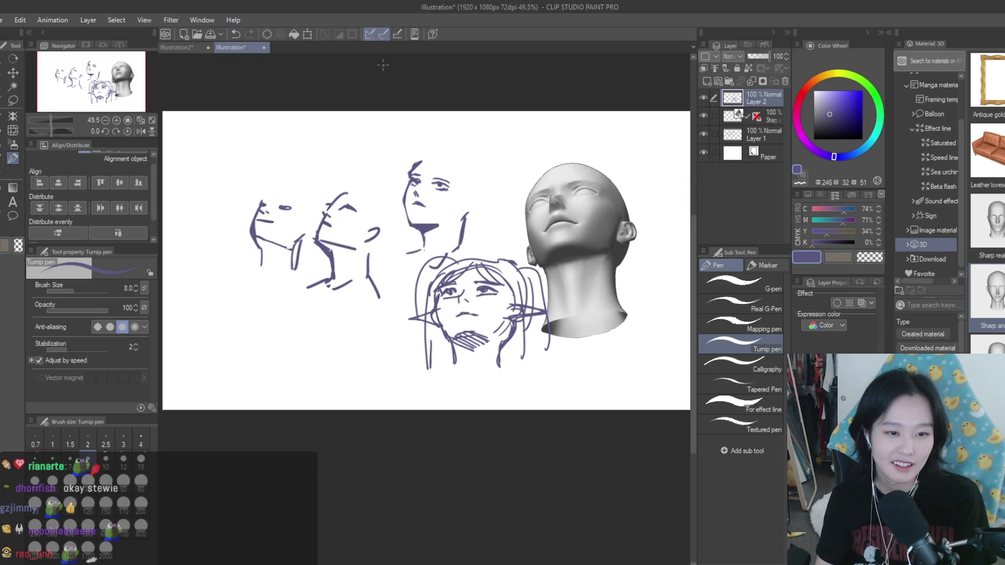
scroll(477, 338, "up", 1)
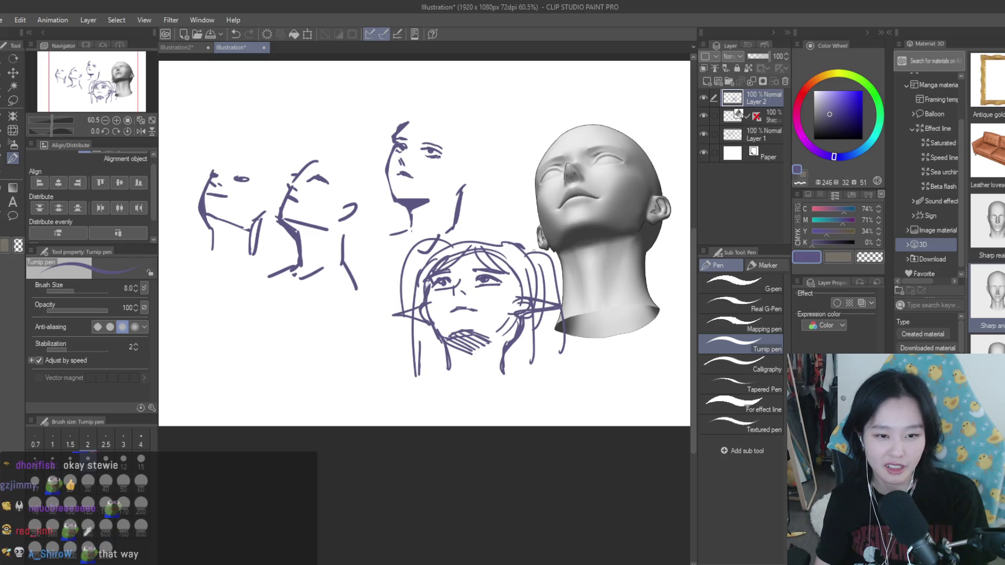
Step: Fade the face sketch layer, add a new layer on top, and trace the nose
left_click(749, 56)
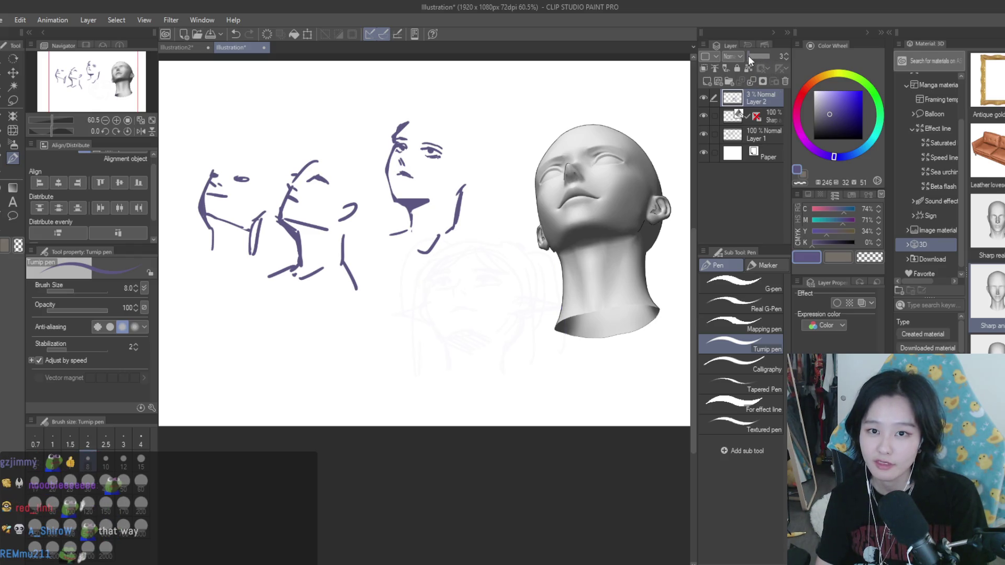
left_click(707, 81)
scroll(471, 304, "up", 6)
mouse_move(432, 321)
left_mouse_down()
mouse_move(444, 339)
mouse_move(467, 327)
left_mouse_up()
scroll(469, 328, "down", 1)
left_click_drag(423, 289, 372, 300)
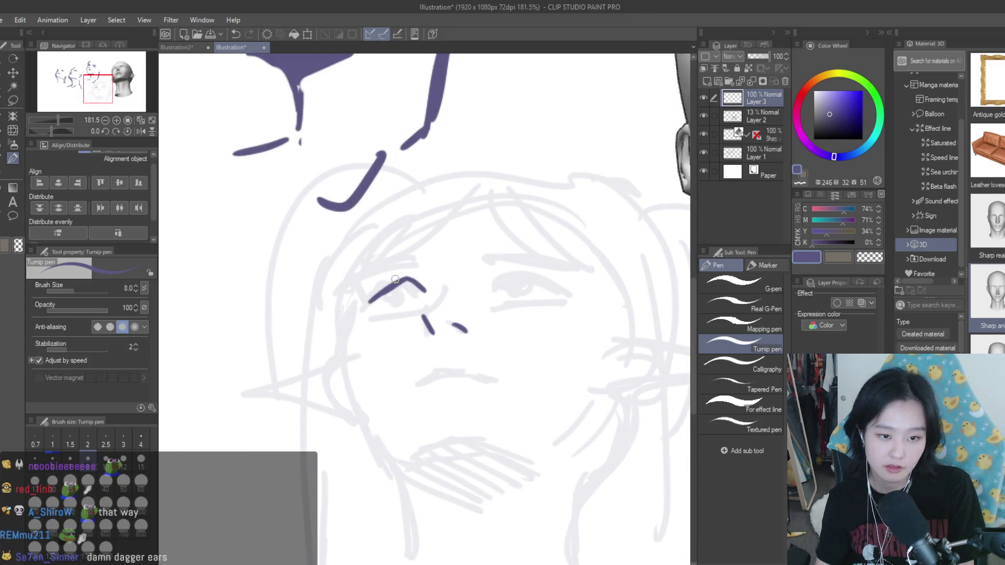
key("ctrl+z")
Step: Draw curved brows above both eyes and lasso-select the right eye's strokes
key("ctrl+z")
left_click_drag(450, 325, 441, 318)
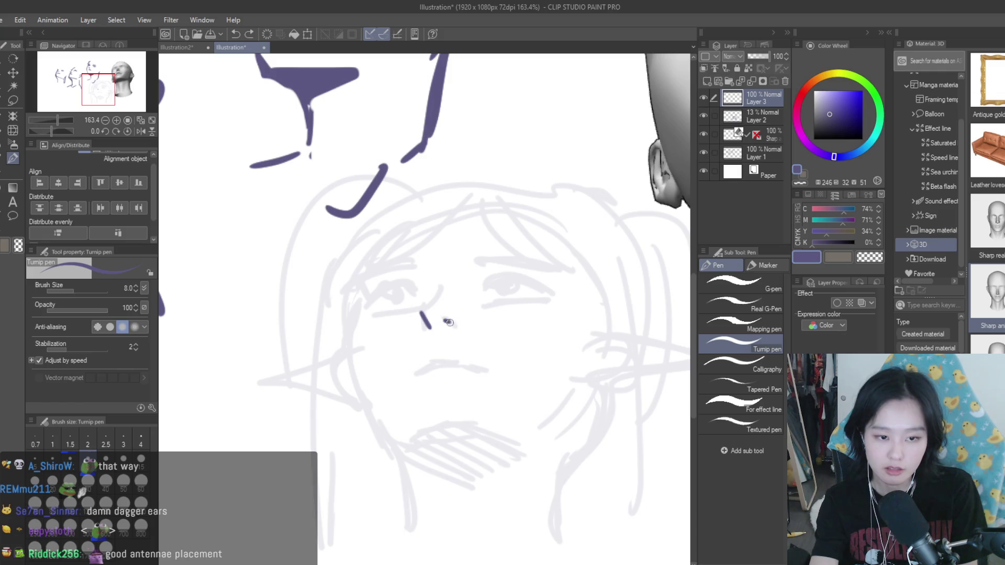
mouse_move(419, 280)
left_mouse_down()
mouse_move(370, 300)
mouse_move(430, 295)
mouse_move(404, 272)
mouse_move(364, 297)
mouse_move(384, 313)
mouse_move(404, 306)
mouse_move(369, 313)
mouse_move(391, 289)
mouse_move(405, 300)
left_mouse_up()
key("ctrl+z")
mouse_move(481, 277)
left_mouse_down()
mouse_move(468, 286)
mouse_move(531, 277)
mouse_move(547, 288)
mouse_move(471, 268)
mouse_move(522, 271)
mouse_move(530, 255)
left_mouse_up()
key("ctrl+z")
left_click_drag(467, 255, 553, 262)
mouse_move(406, 257)
left_mouse_down()
mouse_move(354, 272)
mouse_move(419, 260)
left_mouse_up()
key("m")
left_click_drag(563, 288, 517, 273)
Step: Nudge the selected right eye rightward and draw a lower lid beneath it
key("k")
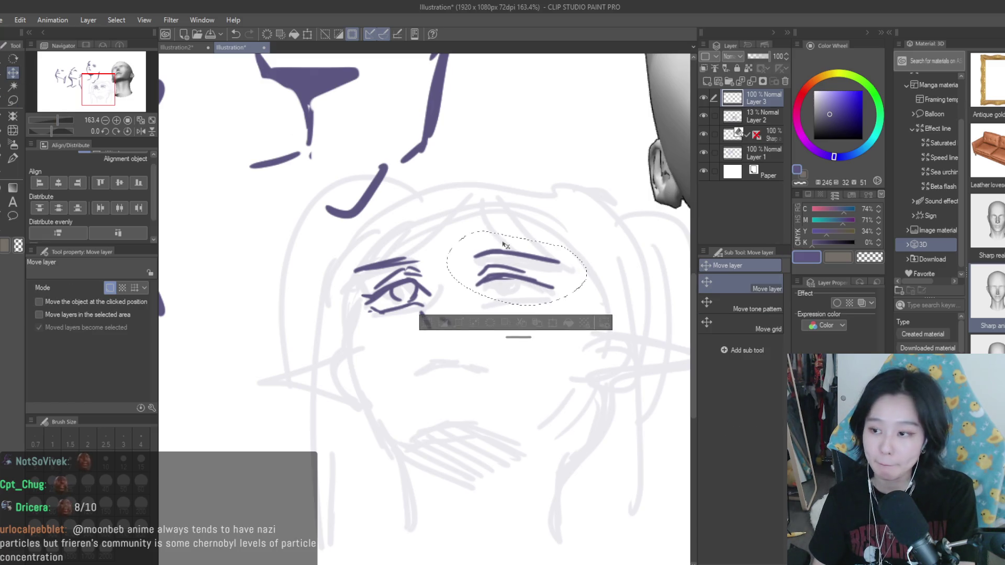
key("ctrl+d")
key("p")
scroll(555, 325, "down", 3)
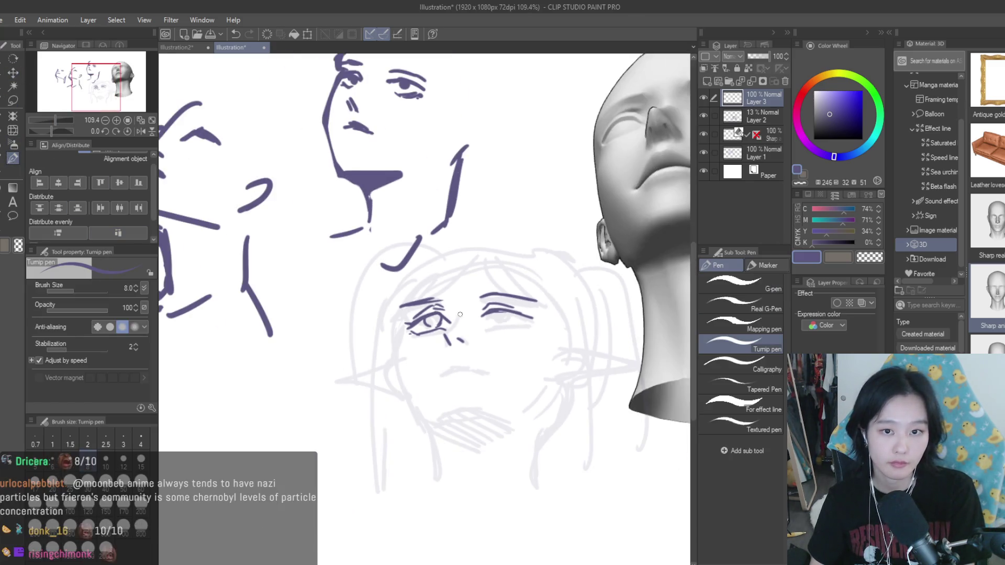
scroll(555, 325, "up", 3)
left_click_drag(443, 330, 544, 324)
scroll(486, 340, "down", 2)
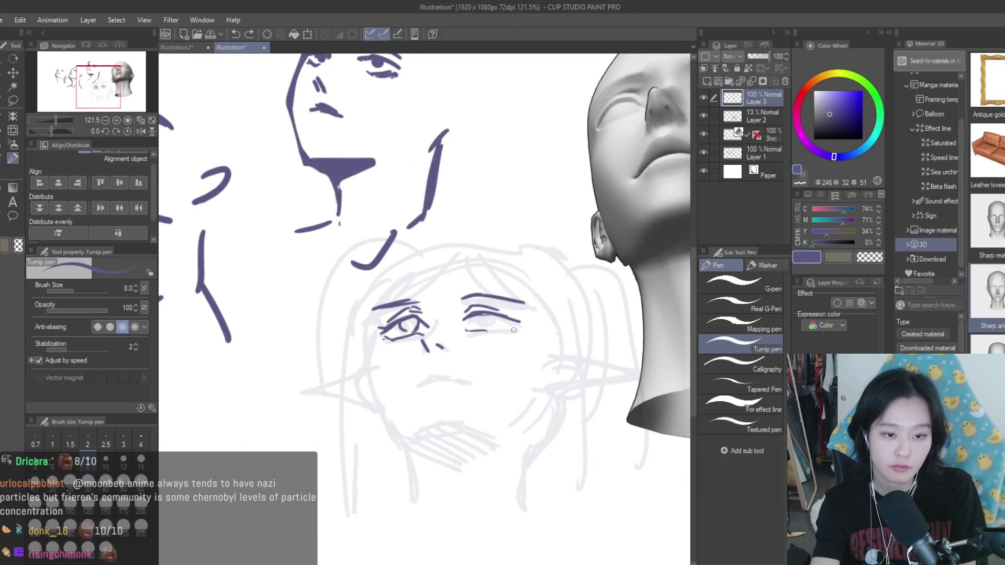
scroll(500, 331, "down", 1)
scroll(478, 305, "up", 5)
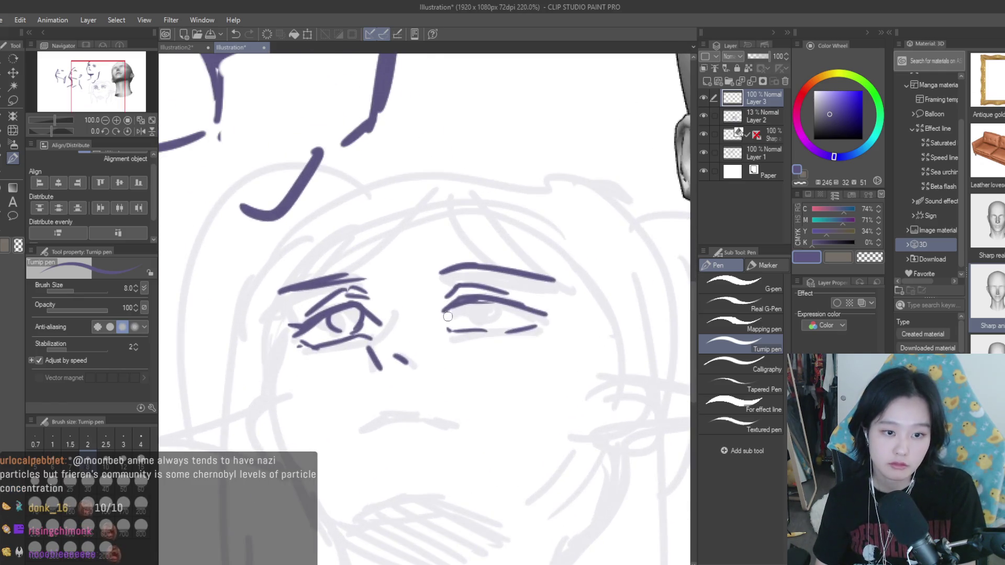
Step: Try iris curves in the right eye, undoing the misplaced strokes
left_click_drag(504, 304, 505, 324)
key("ctrl+z")
key("ctrl+z")
mouse_move(474, 304)
left_mouse_down()
mouse_move(469, 320)
mouse_move(506, 319)
left_mouse_up()
key("ctrl+z")
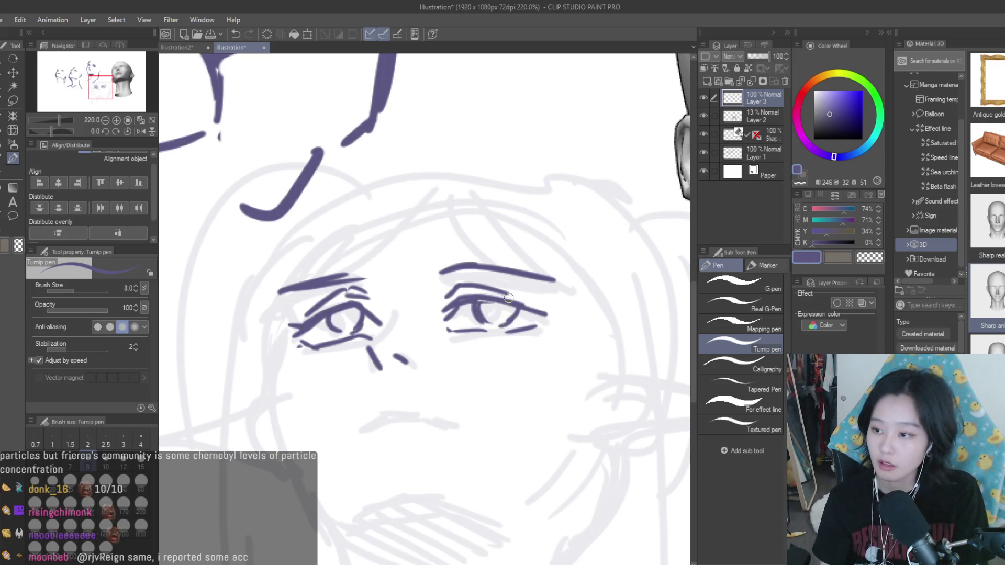
scroll(507, 297, "down", 2)
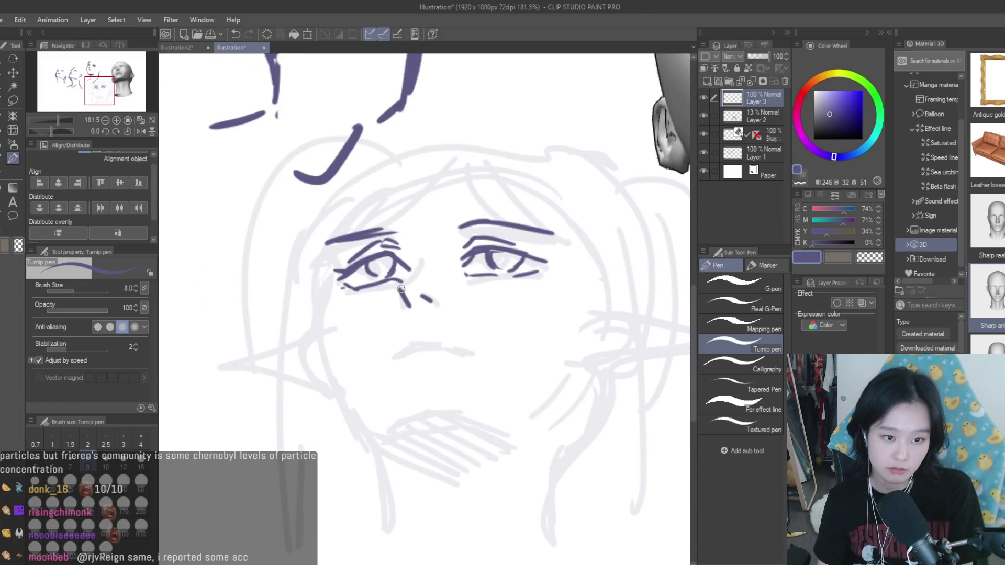
scroll(399, 289, "down", 1)
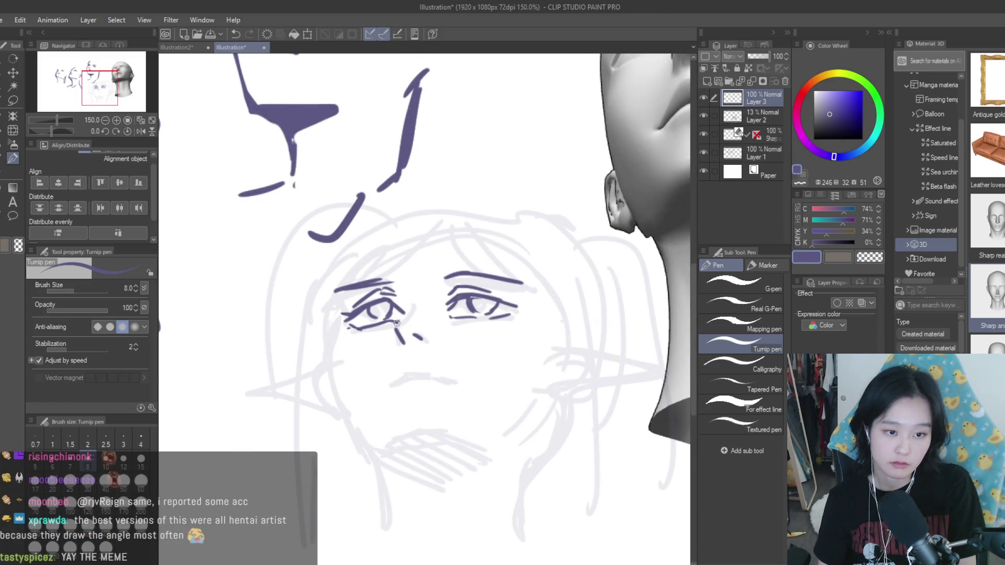
scroll(398, 322, "down", 1)
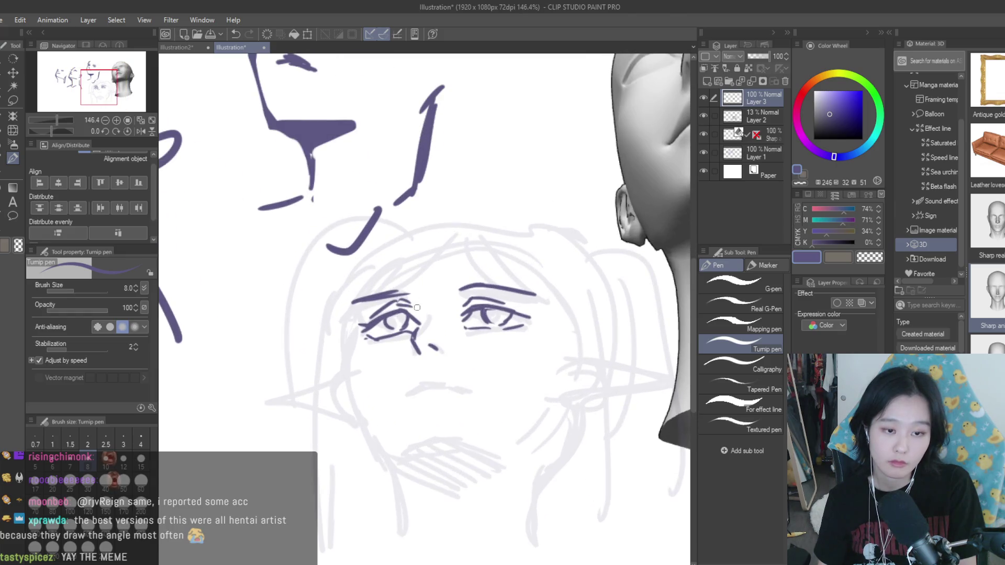
scroll(430, 316, "down", 3)
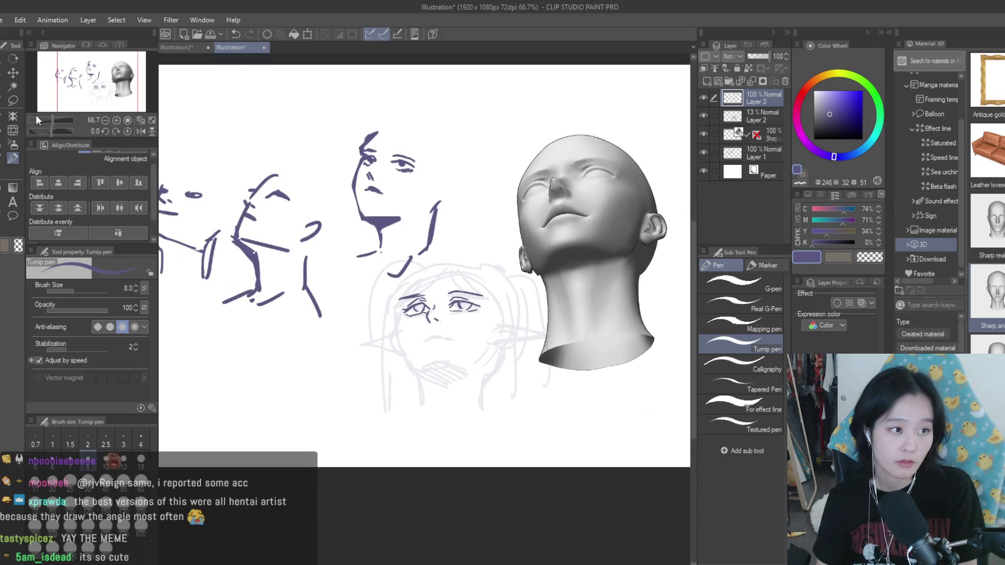
Step: Lasso the right eye and transform it to 95% width with no rotation
key("m")
scroll(446, 313, "up", 2)
left_click_drag(456, 272, 453, 275)
scroll(524, 293, "up", 1)
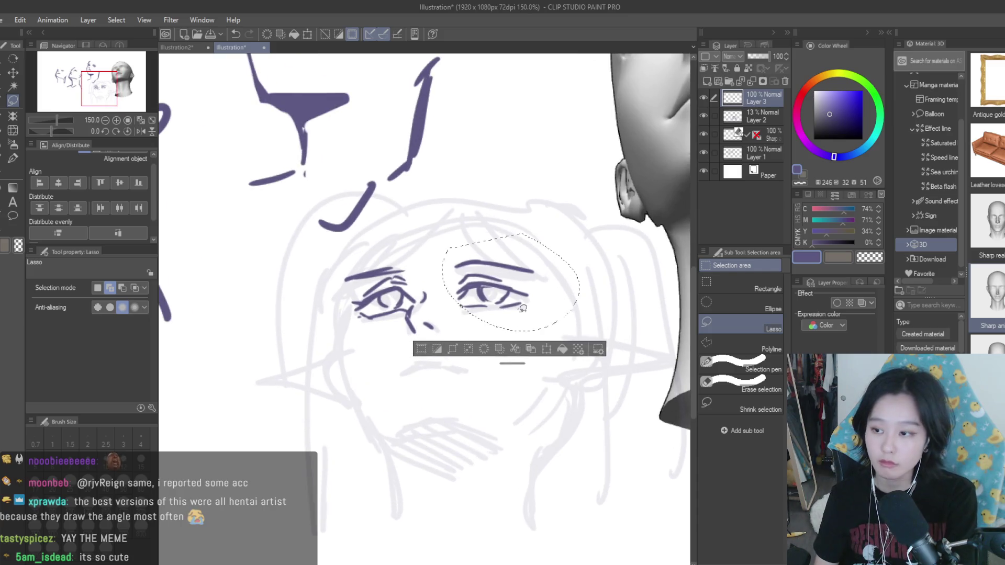
key("ctrl+t")
left_click_drag(578, 282, 571, 293)
key("ctrl+z")
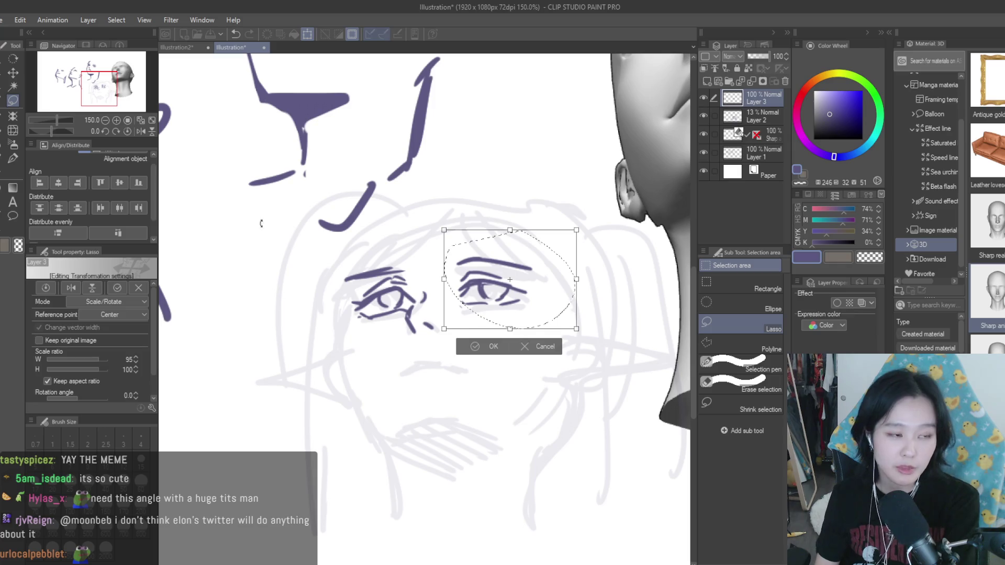
key("Return")
key("p")
scroll(409, 295, "down", 2)
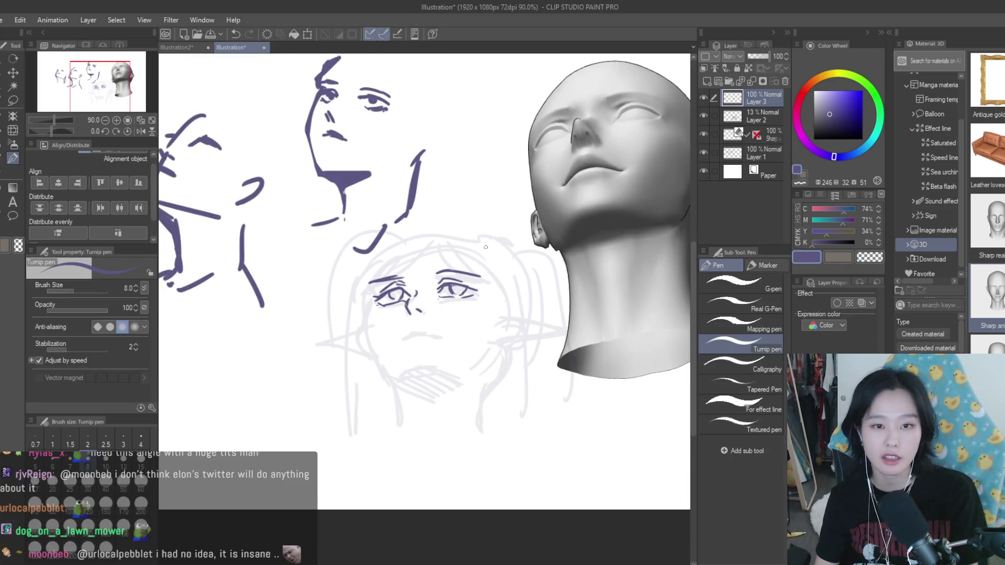
Step: Try a V-shaped jaw line and a lower chin curve, undoing both
scroll(487, 255, "up", 1)
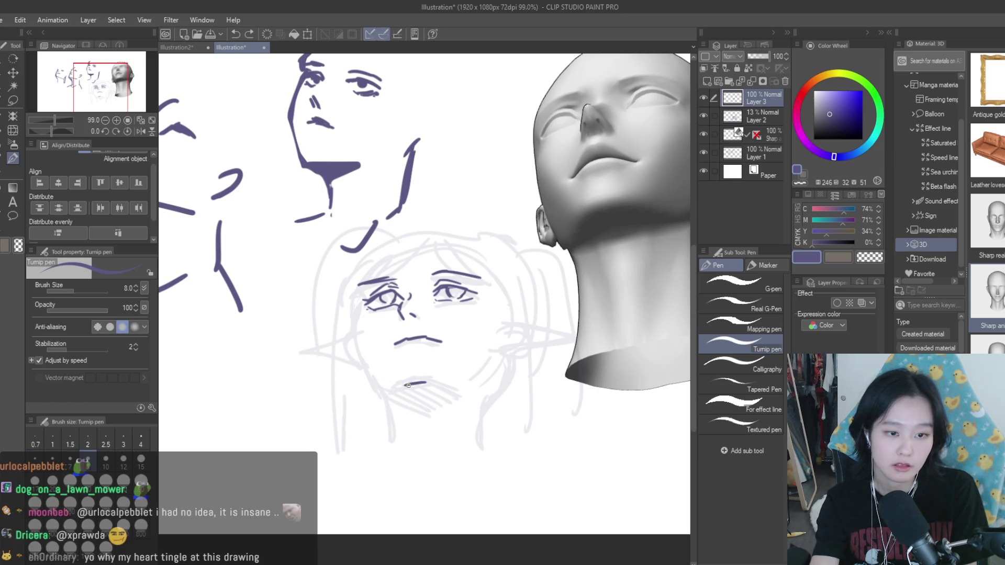
mouse_move(360, 347)
left_mouse_down()
mouse_move(487, 356)
mouse_move(523, 328)
left_mouse_up()
key("ctrl+z")
mouse_move(387, 404)
left_mouse_down()
mouse_move(460, 392)
mouse_move(407, 389)
left_mouse_up()
key("ctrl+z")
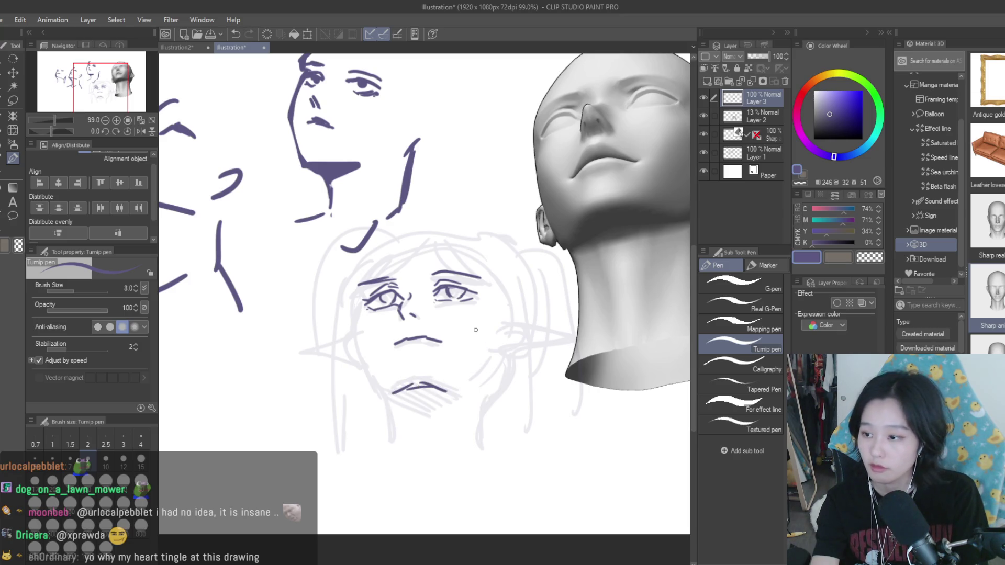
scroll(372, 390, "down", 3)
scroll(371, 390, "up", 3)
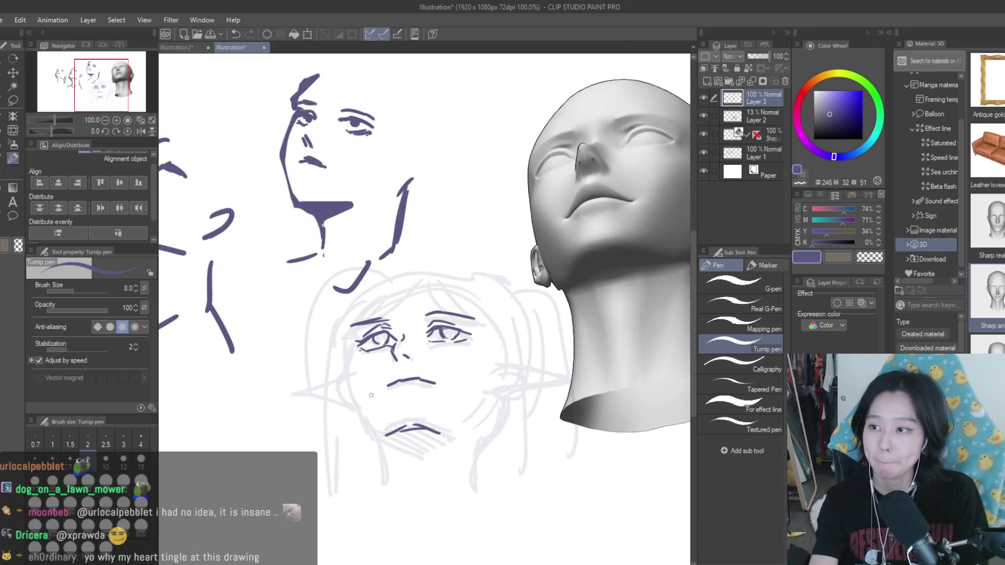
key("ctrl+z")
key("ctrl+y")
key("ctrl+z")
Step: Draw the left jaw line and a thick, dark chin line
left_click_drag(355, 373, 364, 425)
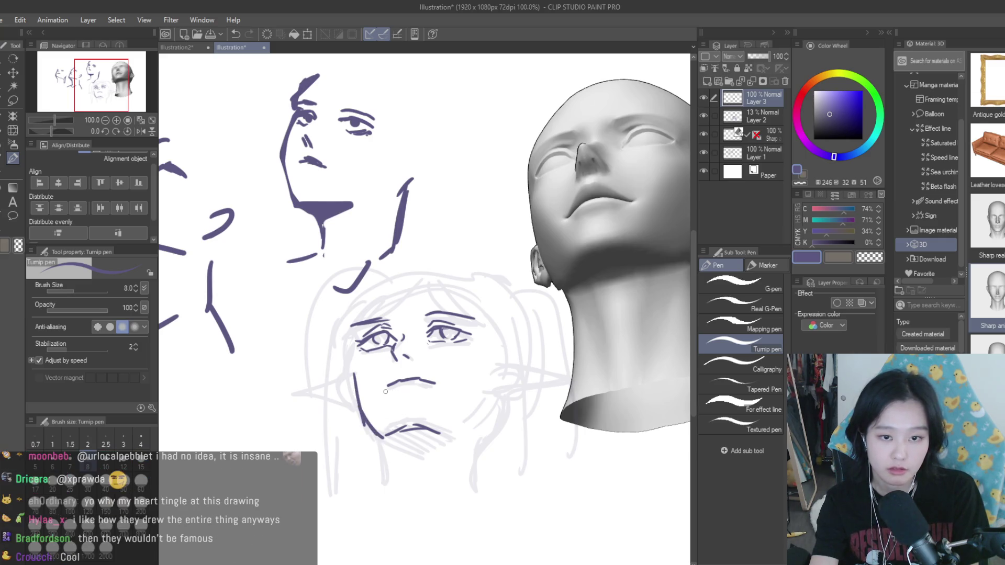
key("ctrl+z")
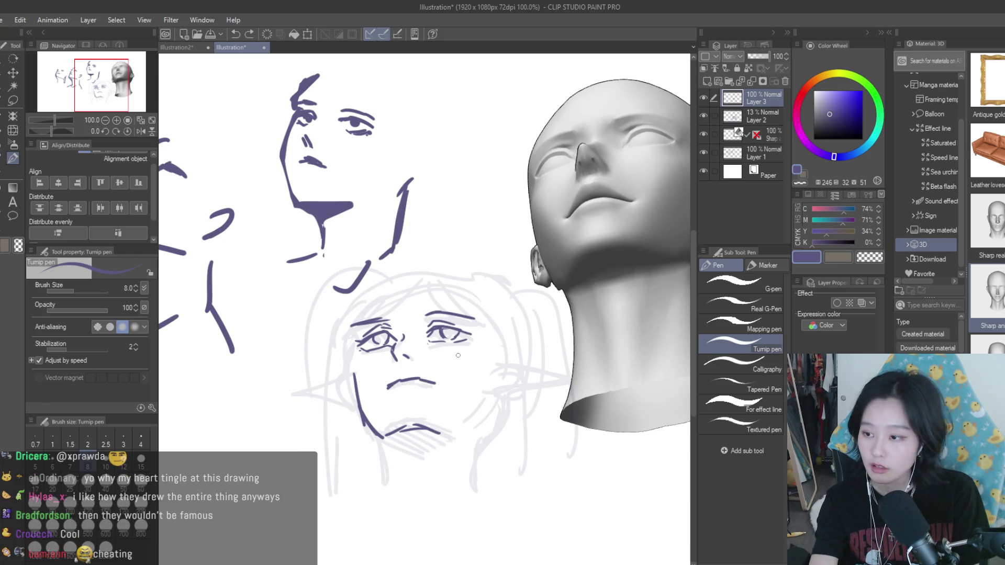
left_click_drag(458, 436, 432, 422)
key("ctrl+z")
key("ctrl+z")
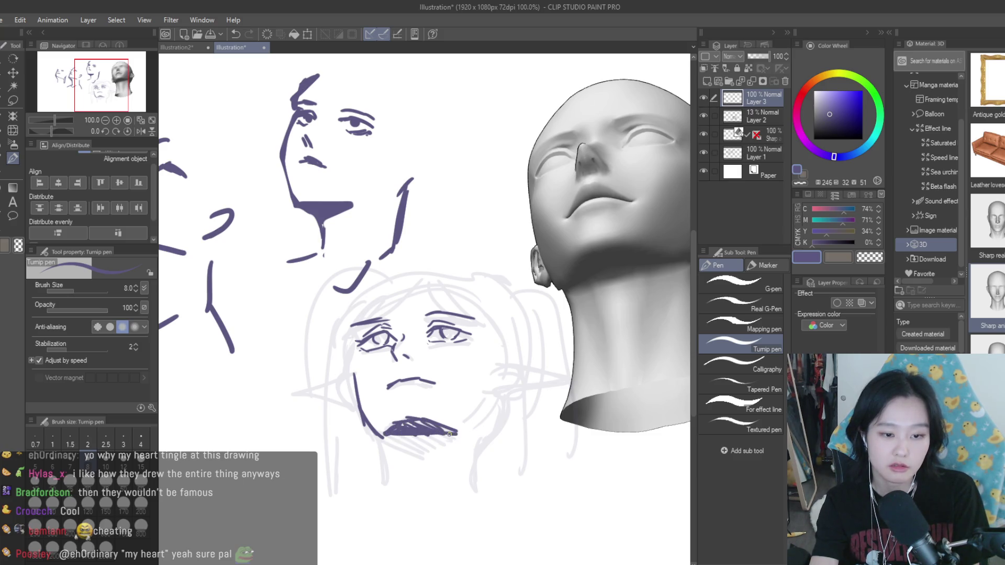
scroll(455, 434, "down", 1)
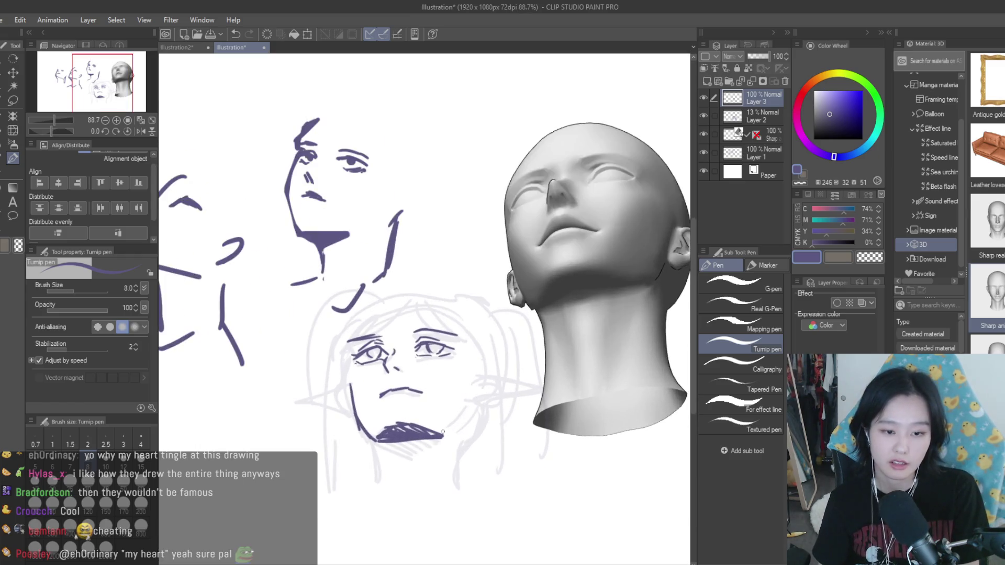
left_click_drag(453, 429, 429, 432)
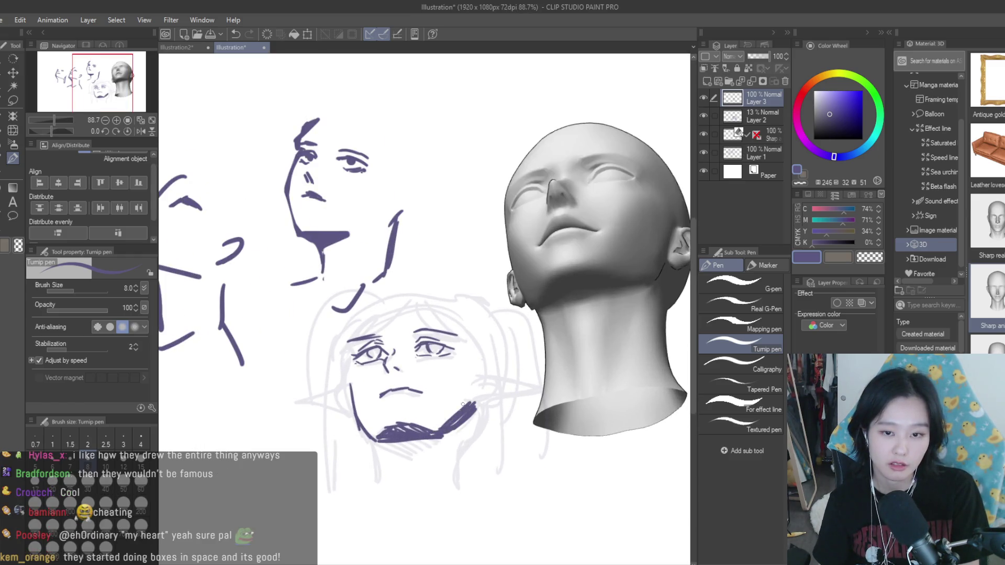
Step: Add pointed ears on the right and left of the jaw
mouse_move(478, 386)
left_mouse_down()
mouse_move(487, 404)
mouse_move(524, 389)
mouse_move(479, 402)
left_mouse_up()
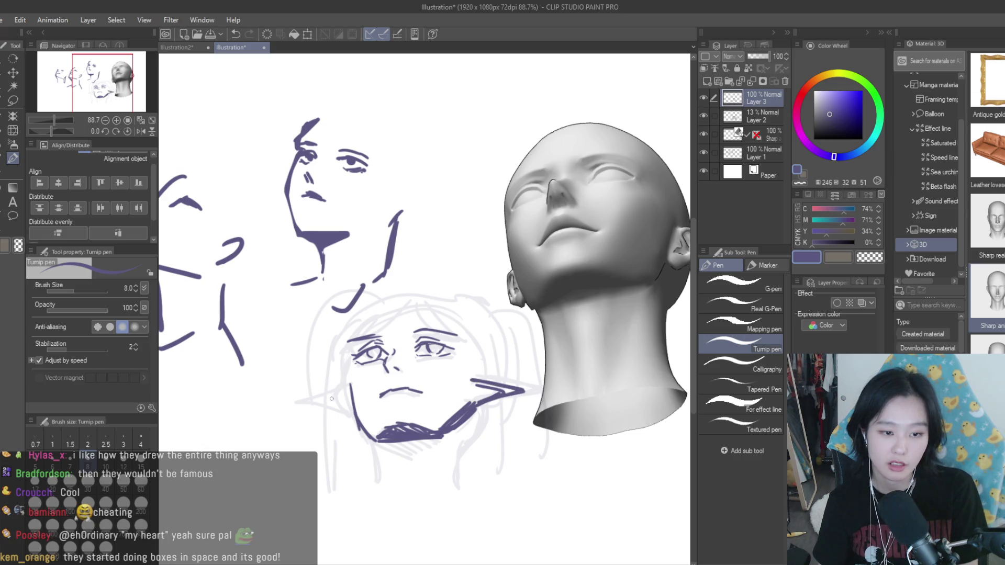
mouse_move(349, 387)
left_mouse_down()
mouse_move(330, 414)
mouse_move(345, 418)
left_mouse_up()
scroll(358, 418, "up", 1)
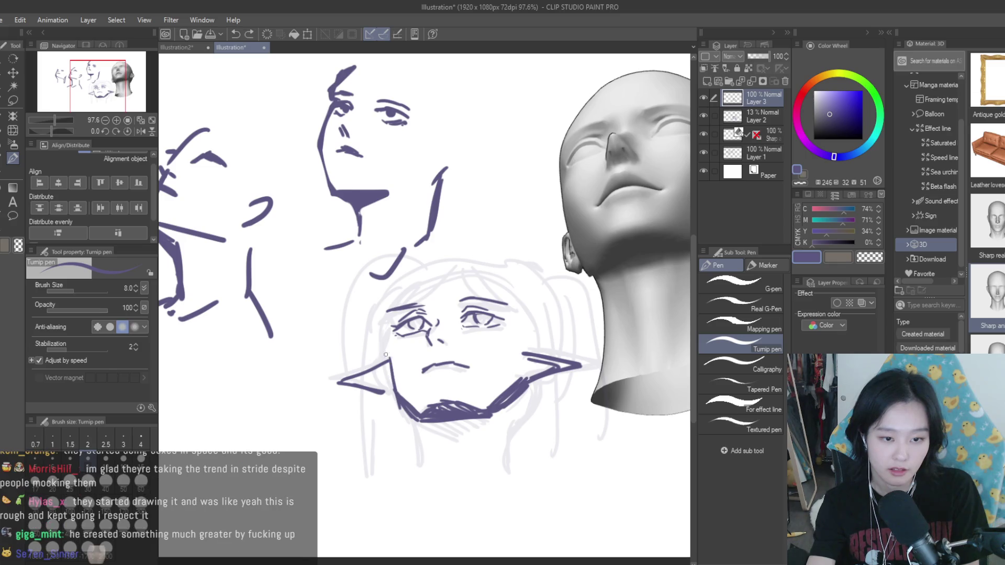
left_click_drag(390, 299, 388, 331)
key("ctrl+z")
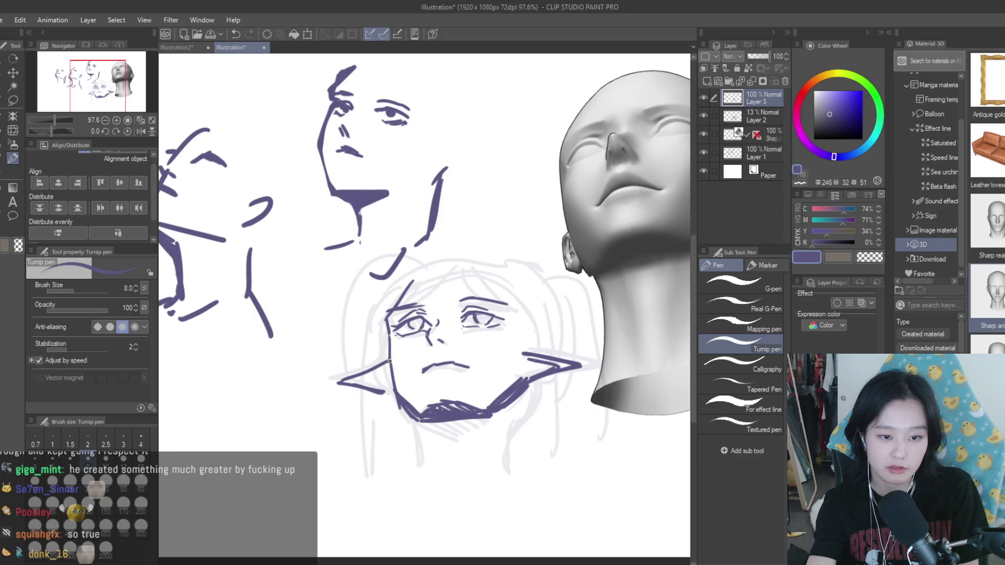
scroll(391, 346, "down", 2)
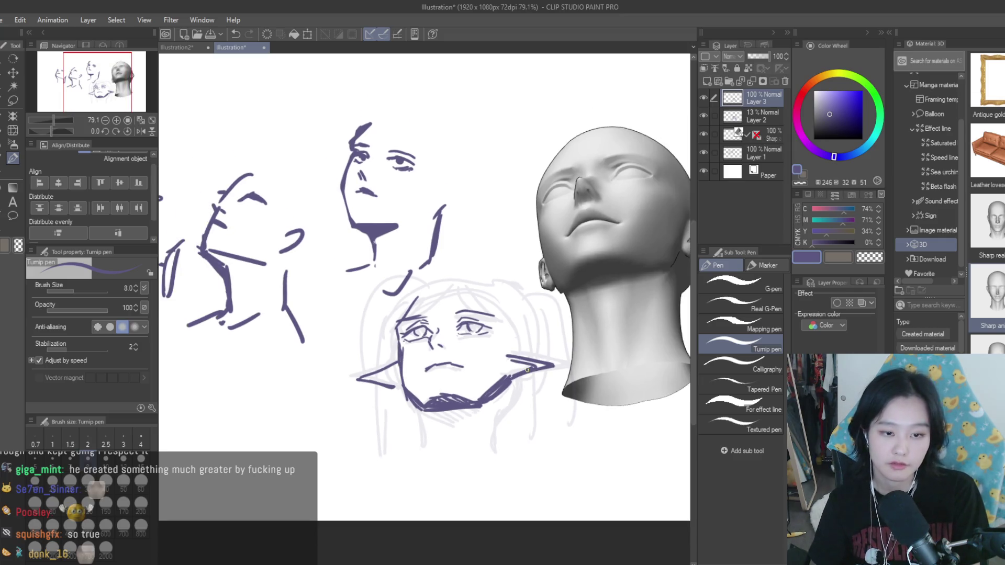
scroll(391, 345, "up", 2)
Step: Clean up stray lines with the eraser, then return to the pen
key("e")
scroll(449, 370, "up", 1)
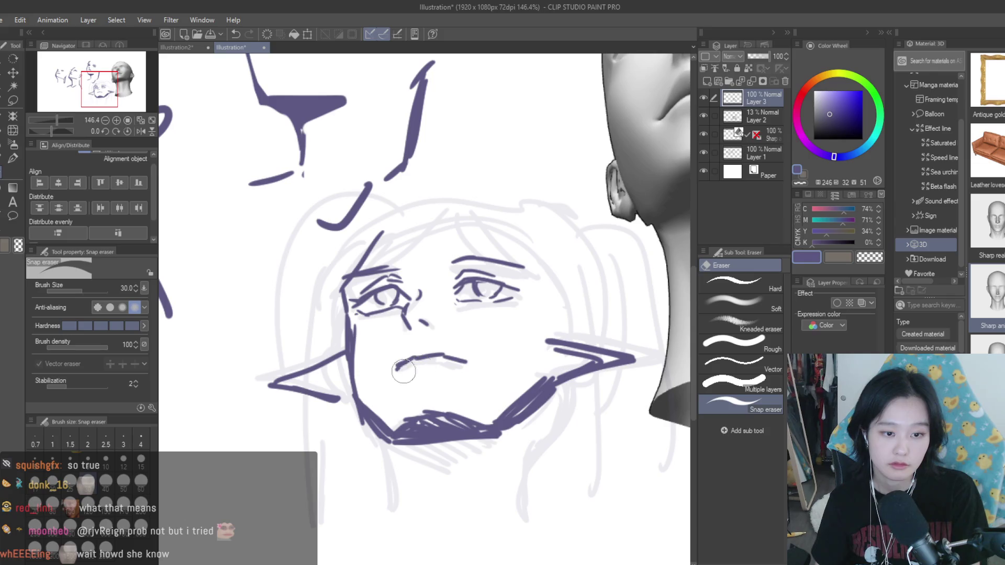
scroll(448, 370, "down", 2)
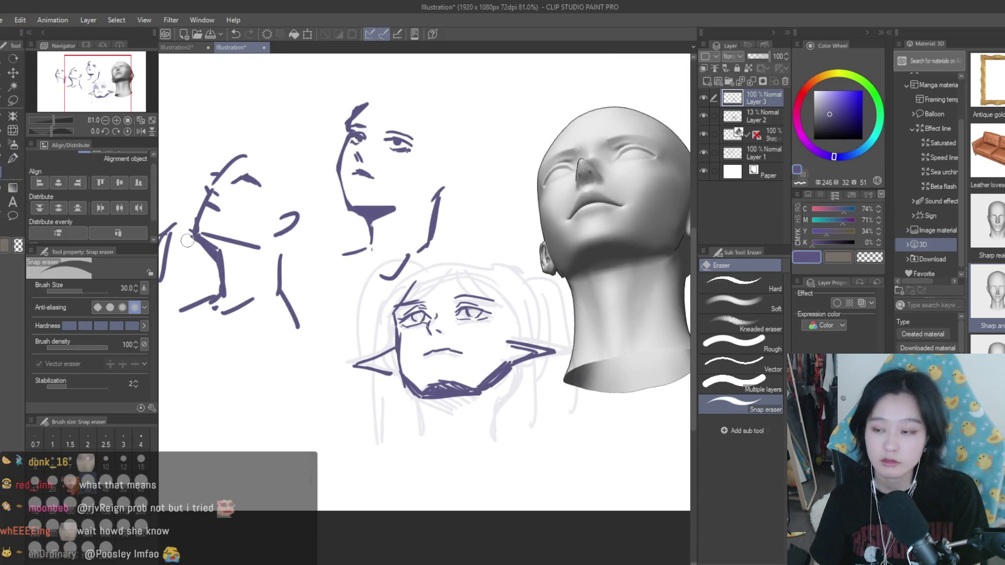
scroll(418, 395, "up", 1)
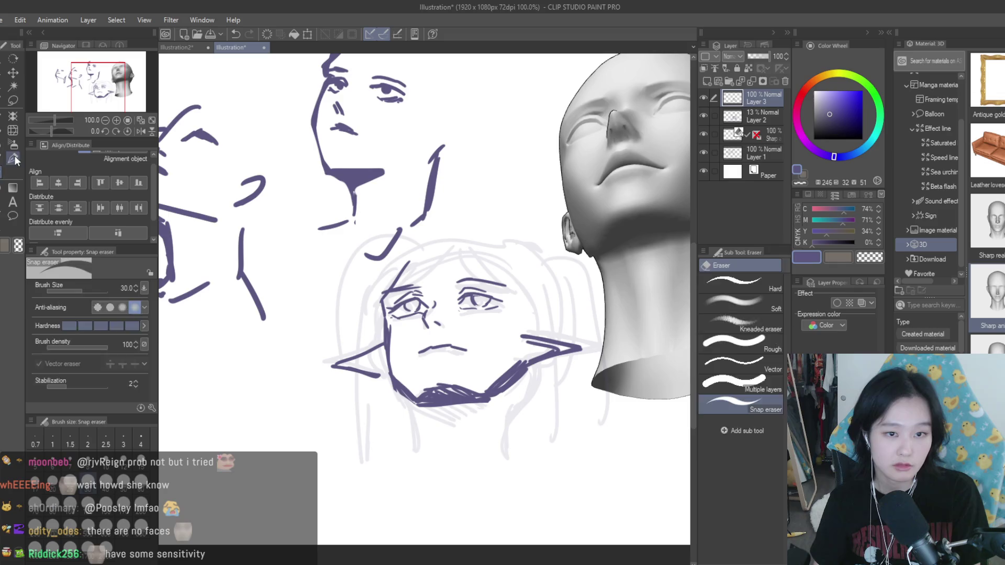
key("p")
scroll(412, 406, "down", 1)
Step: Add neck strokes under the chin
left_click_drag(412, 406, 457, 434)
left_click_drag(435, 410, 438, 416)
mouse_move(522, 371)
left_mouse_down()
mouse_move(500, 404)
mouse_move(486, 406)
mouse_move(507, 405)
left_mouse_up()
key("ctrl+z")
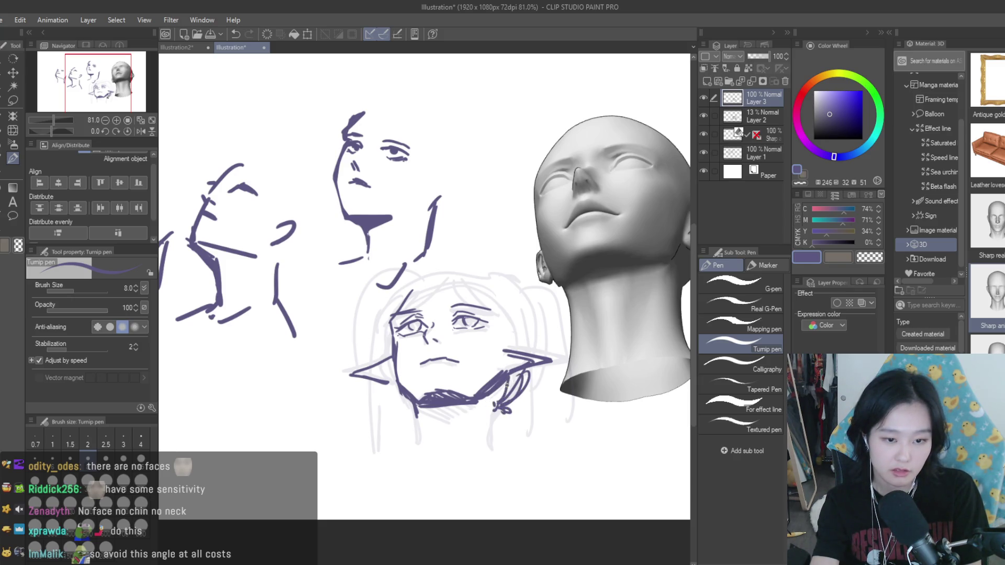
Step: Outline the hair around the top, left and right of her head
mouse_move(438, 283)
left_mouse_down()
mouse_move(449, 306)
mouse_move(454, 300)
mouse_move(498, 315)
mouse_move(474, 365)
left_mouse_up()
key("ctrl+z")
key("ctrl+z")
left_click_drag(498, 304, 503, 356)
left_click_drag(409, 291, 375, 352)
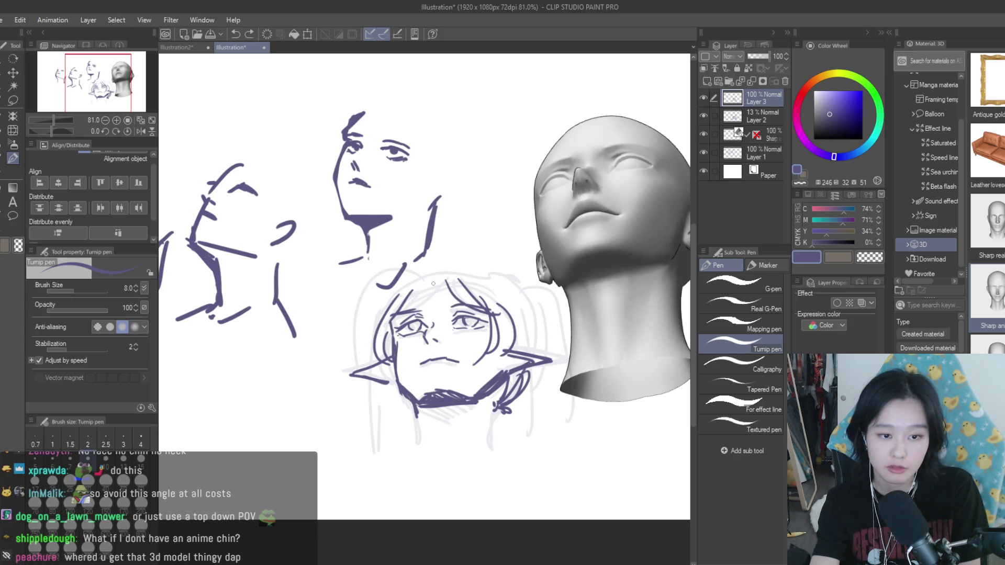
mouse_move(437, 283)
left_mouse_down()
mouse_move(464, 307)
mouse_move(453, 298)
left_mouse_up()
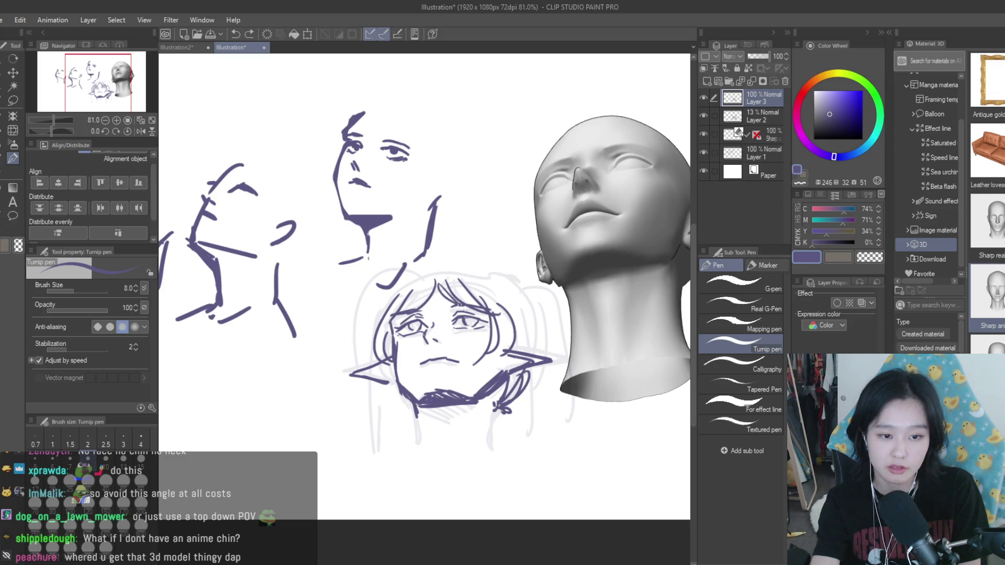
mouse_move(390, 299)
left_mouse_down()
mouse_move(447, 259)
mouse_move(505, 279)
mouse_move(526, 313)
left_mouse_up()
key("ctrl+z")
mouse_move(511, 274)
left_mouse_down()
mouse_move(534, 310)
mouse_move(535, 350)
mouse_move(537, 326)
left_mouse_up()
key("ctrl+z")
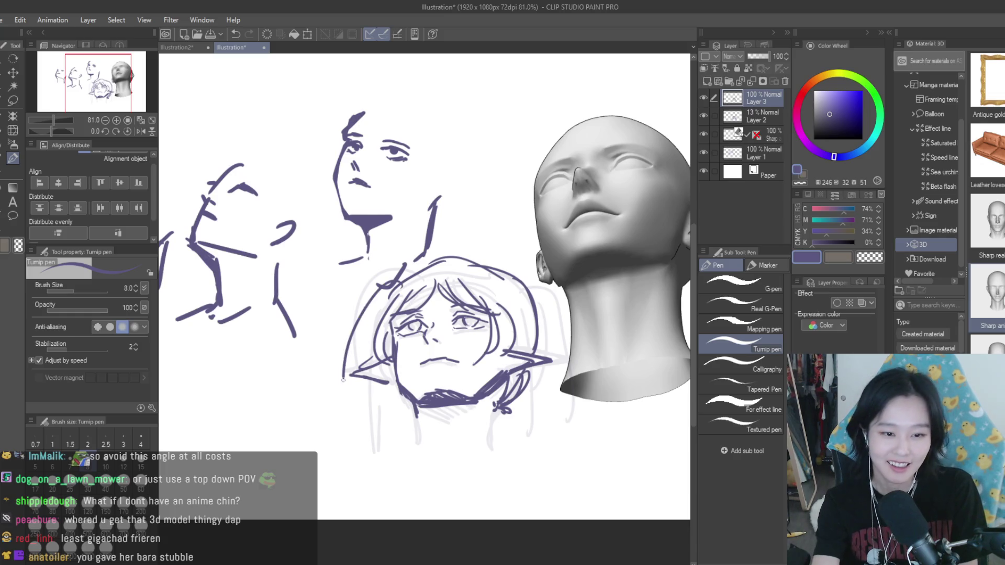
Step: Draw long hair strands down both sides, then pick the Eraser and the 13% guide layer
left_click_drag(392, 277, 337, 456)
mouse_move(524, 281)
left_mouse_down()
mouse_move(576, 452)
mouse_move(572, 508)
left_mouse_up()
key("ctrl+z")
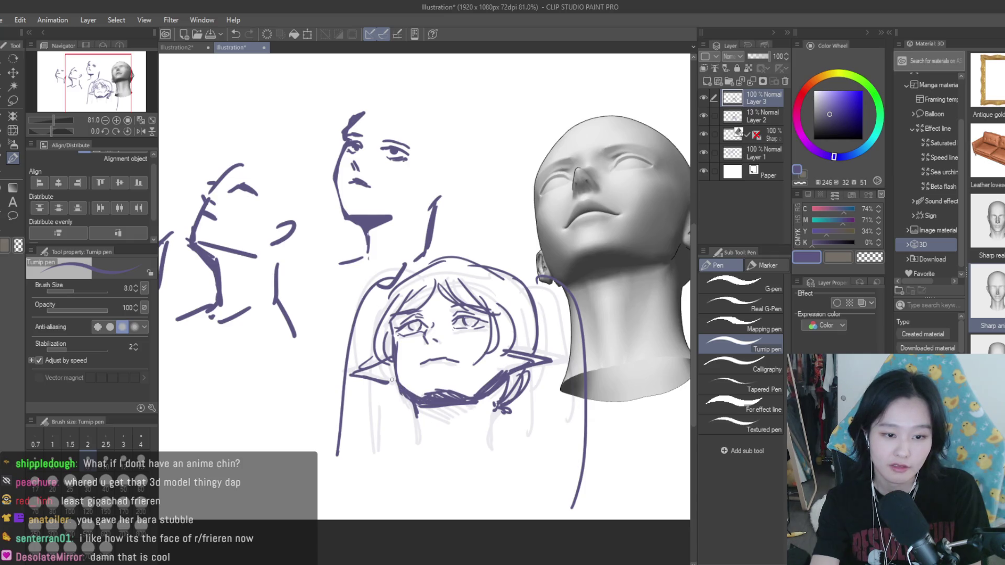
left_click_drag(408, 391, 395, 370)
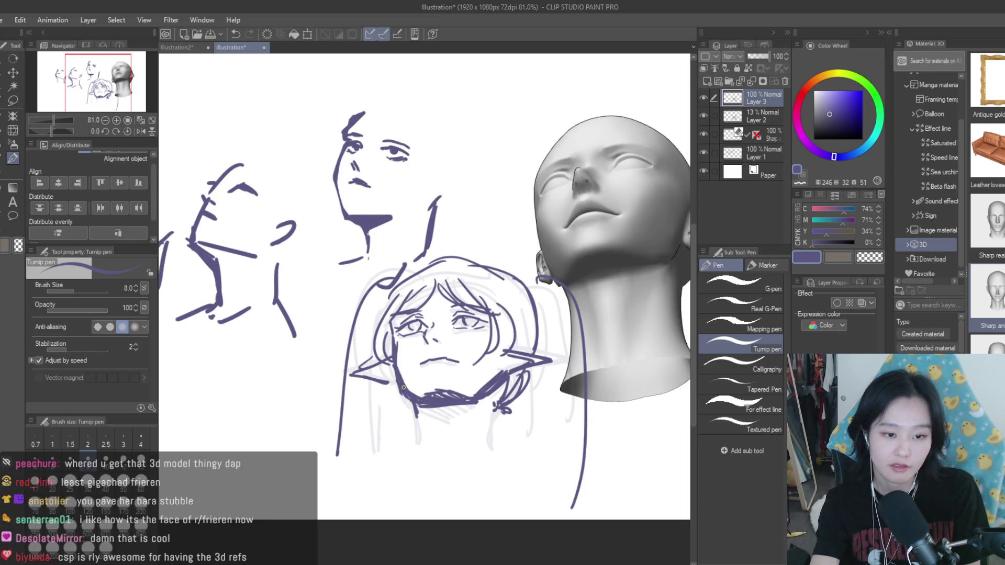
left_click(6, 168)
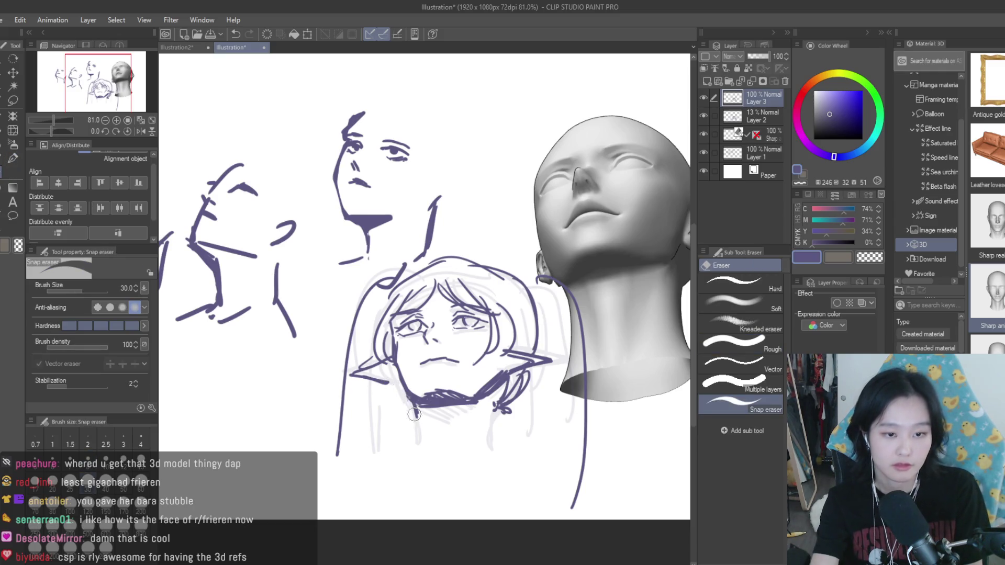
left_click(766, 118)
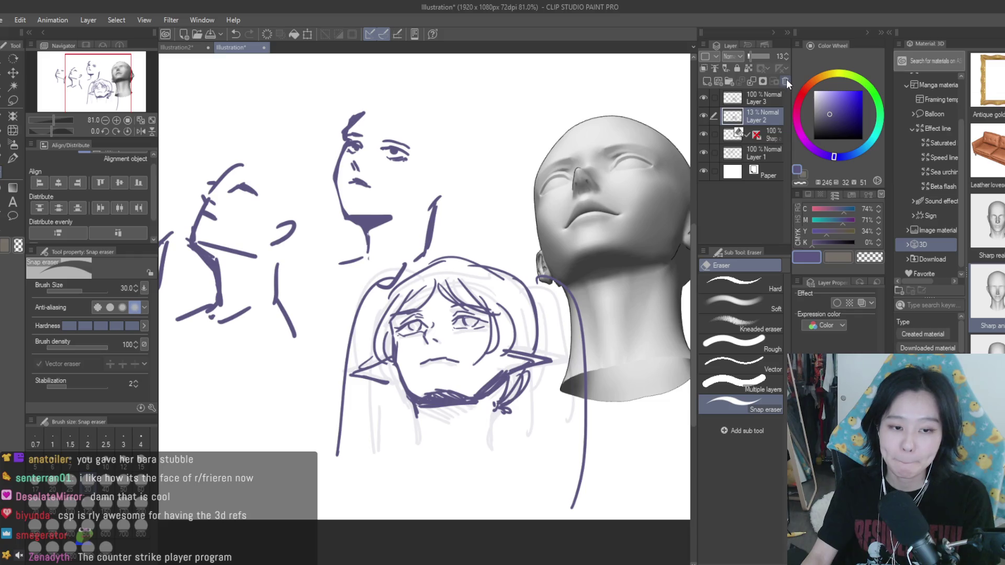
Step: Delete the faint guide layer and shift the elf sketch layer down and to the left
left_click(786, 81)
scroll(408, 193, "down", 3)
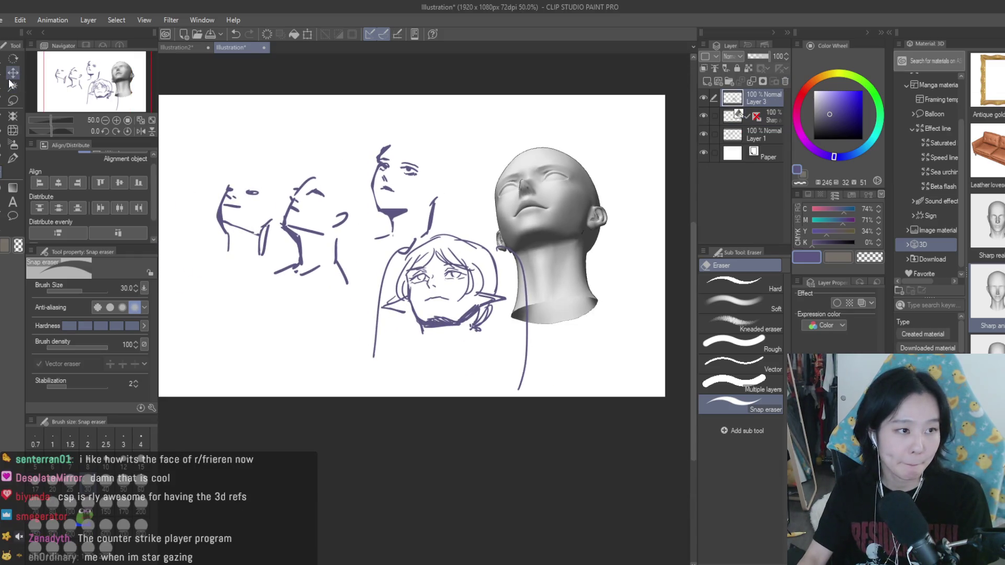
left_click(13, 72)
left_click_drag(434, 283, 398, 301)
scroll(397, 301, "up", 1)
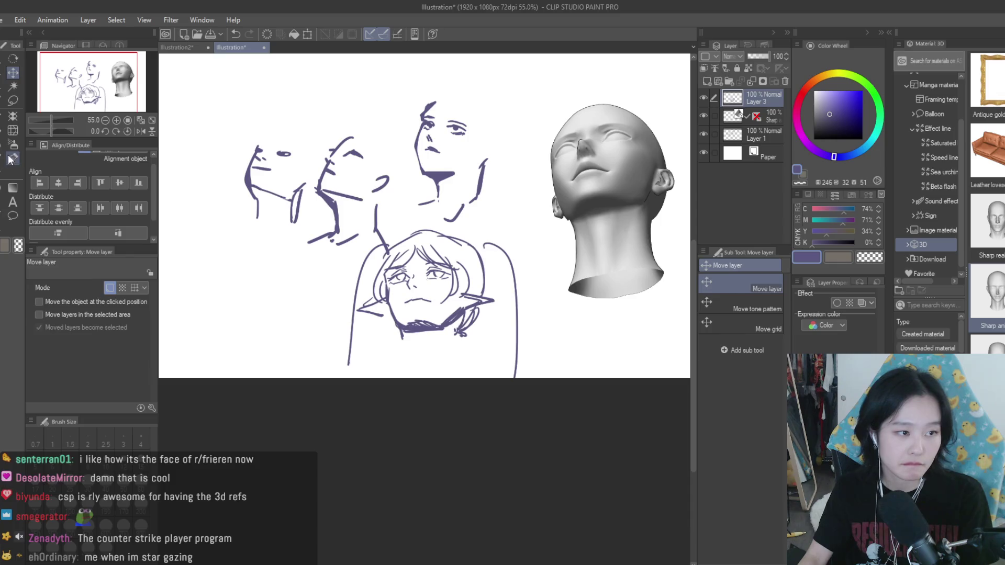
Step: With the Turnip pen, fill in both pupils and thicken the mouth into a filled shape
left_click(13, 157)
scroll(430, 272, "up", 5)
mouse_move(450, 264)
left_mouse_down()
mouse_move(479, 276)
mouse_move(466, 284)
left_mouse_up()
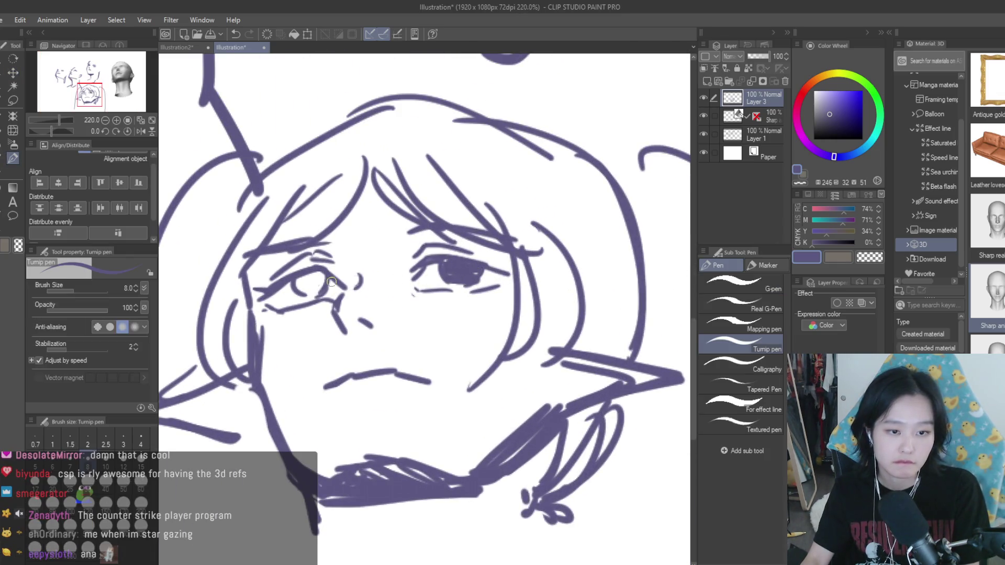
left_click_drag(311, 278, 310, 292)
mouse_move(403, 376)
left_mouse_down()
mouse_move(335, 380)
mouse_move(426, 376)
mouse_move(434, 390)
mouse_move(320, 385)
left_mouse_up()
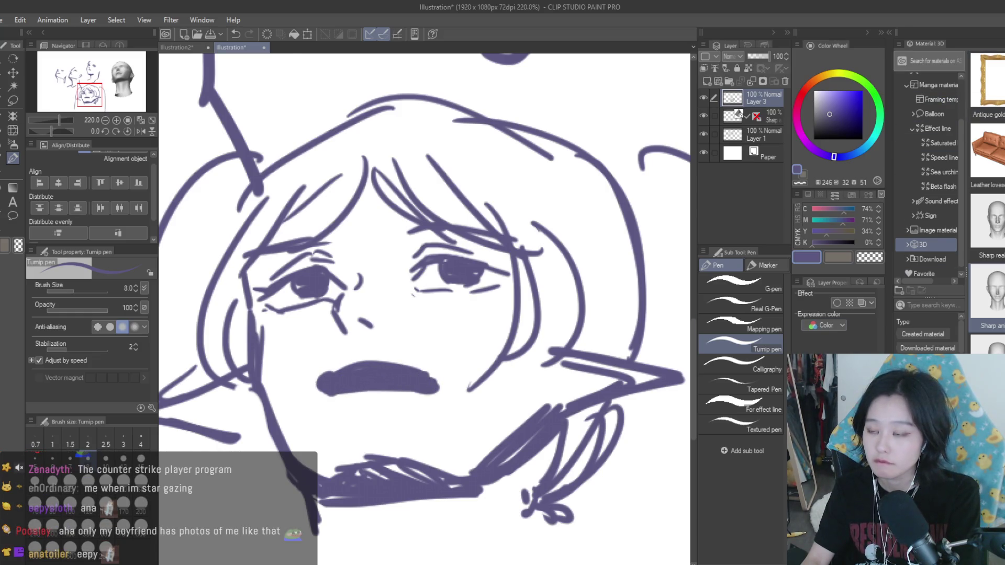
Step: Hide the material library, reshape the mouth into an open mouth, and fit the canvas in view
left_click(882, 32)
mouse_move(485, 381)
left_mouse_down()
mouse_move(406, 375)
mouse_move(482, 378)
left_mouse_up()
key("ctrl+0")
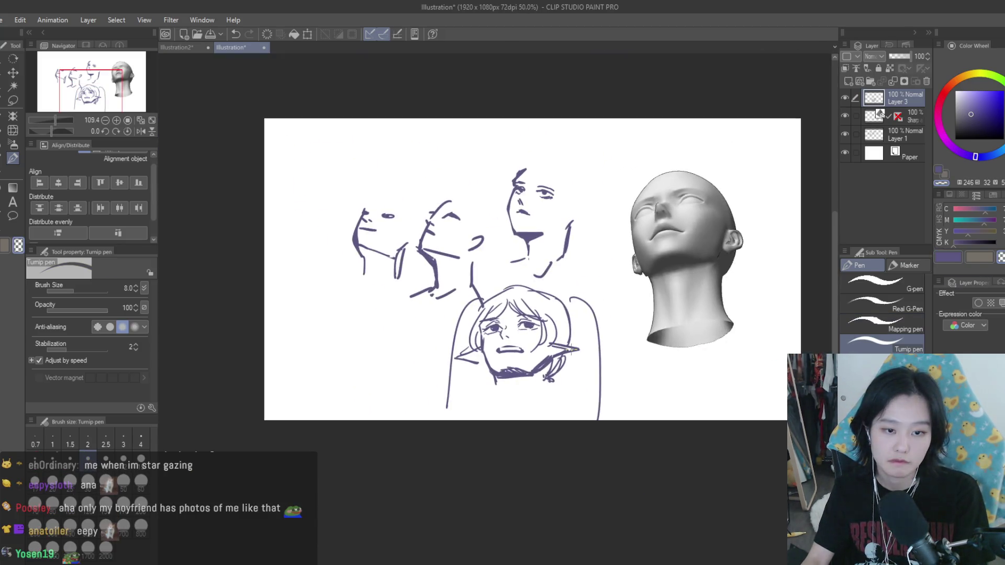
Step: Draw a small purple tear under the girl's eye
scroll(474, 309, "up", 5)
left_click(475, 309, "alt")
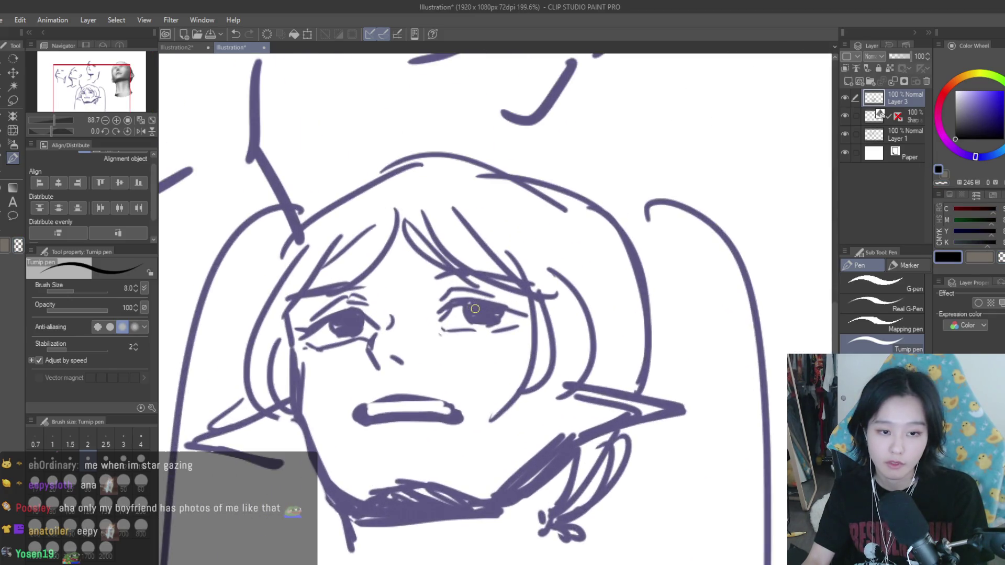
left_click(475, 310, "alt")
scroll(475, 309, "up", 1)
left_click_drag(499, 328, 493, 331)
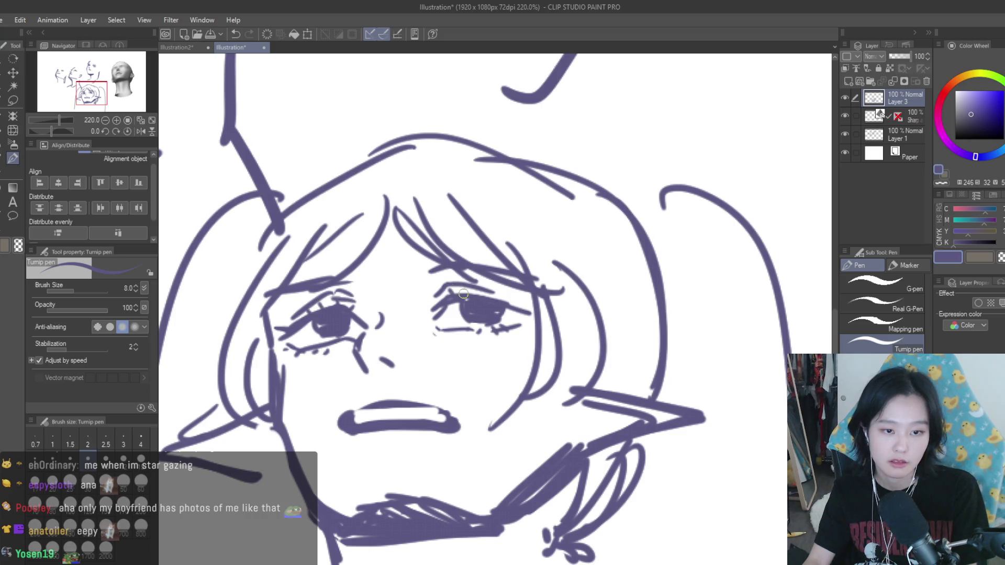
scroll(470, 332, "down", 5)
scroll(526, 333, "up", 2)
Step: Outline the outer hair over the head and add extra hair strokes on the right side
mouse_move(461, 244)
left_mouse_down()
mouse_move(534, 337)
mouse_move(362, 290)
left_mouse_up()
left_click_drag(475, 246, 539, 313)
left_click_drag(520, 260, 565, 306)
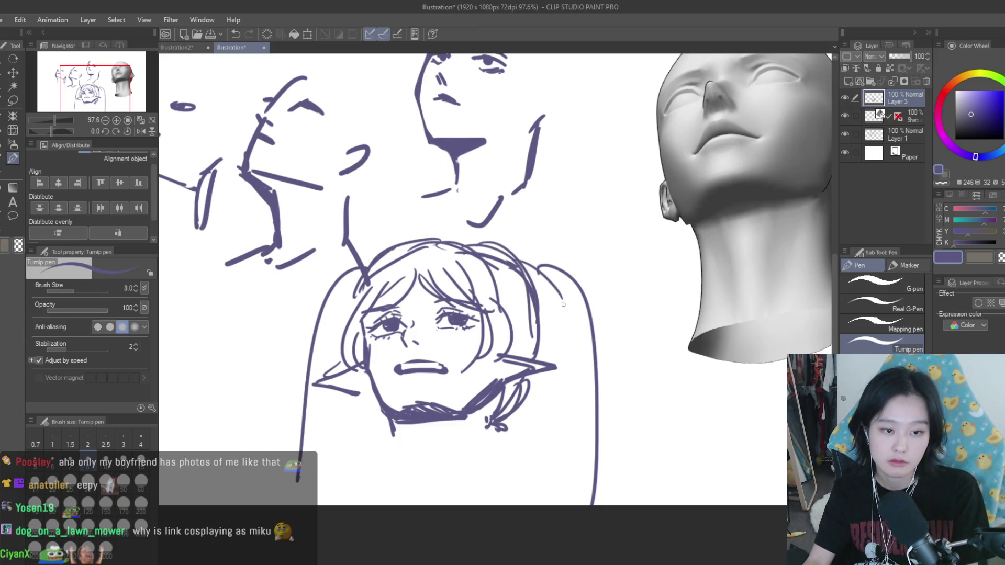
scroll(402, 336, "up", 3)
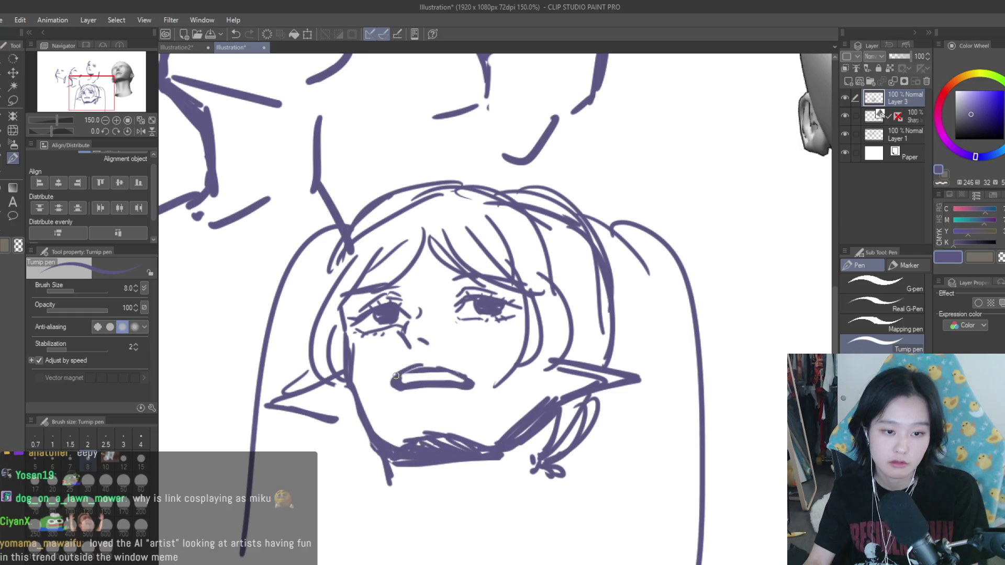
scroll(404, 371, "down", 3)
scroll(566, 350, "up", 3)
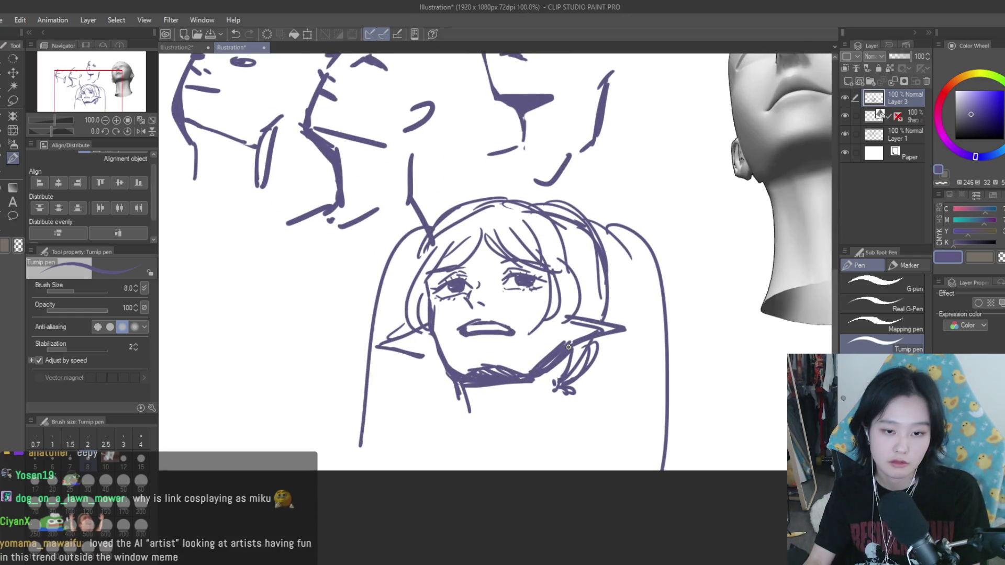
scroll(566, 350, "up", 2)
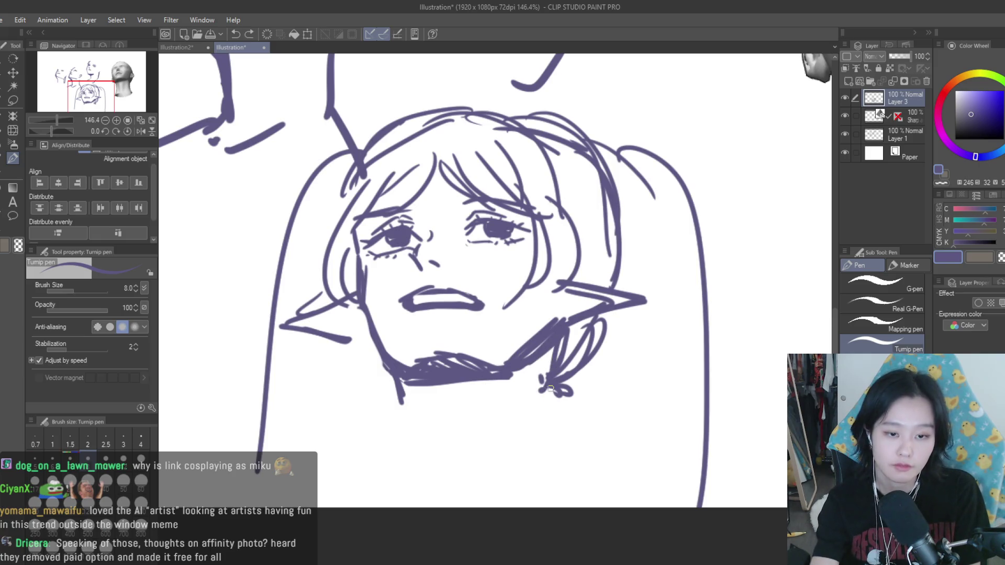
Step: Redraw the chin line further left and erase stray strokes by the chin and right jawline
left_click_drag(553, 366, 546, 416)
key("ctrl+z")
left_click_drag(428, 385, 436, 425)
key("ctrl+z")
left_click_drag(412, 380, 423, 424)
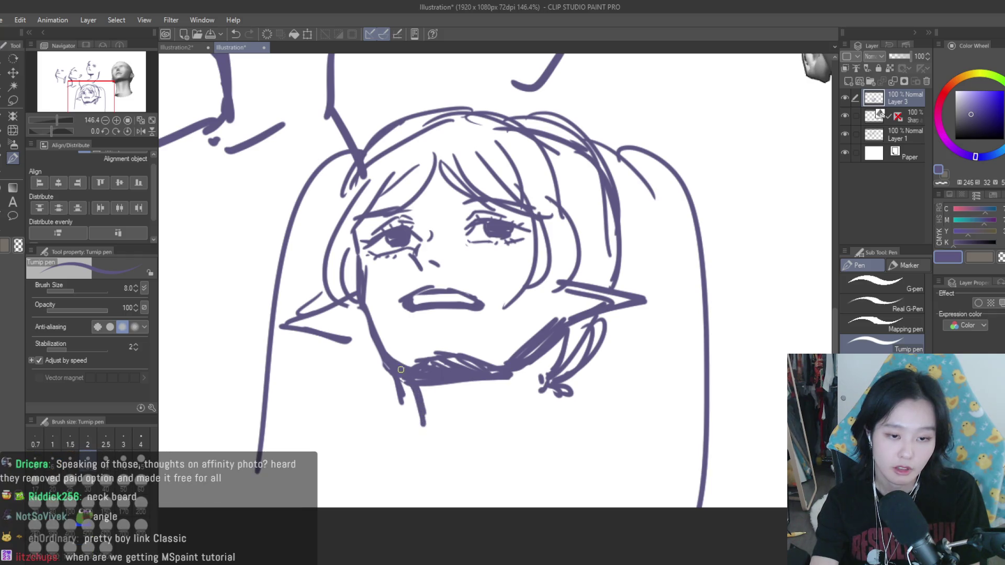
key("e")
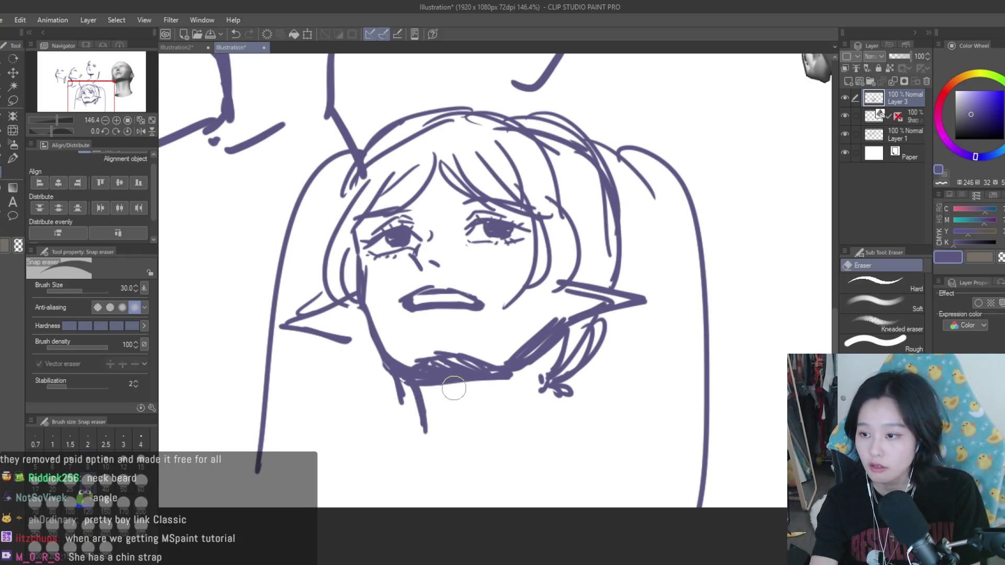
mouse_move(402, 392)
left_mouse_down()
mouse_move(394, 386)
mouse_move(401, 416)
left_mouse_up()
mouse_move(523, 371)
left_mouse_down()
mouse_move(555, 340)
mouse_move(521, 377)
left_mouse_up()
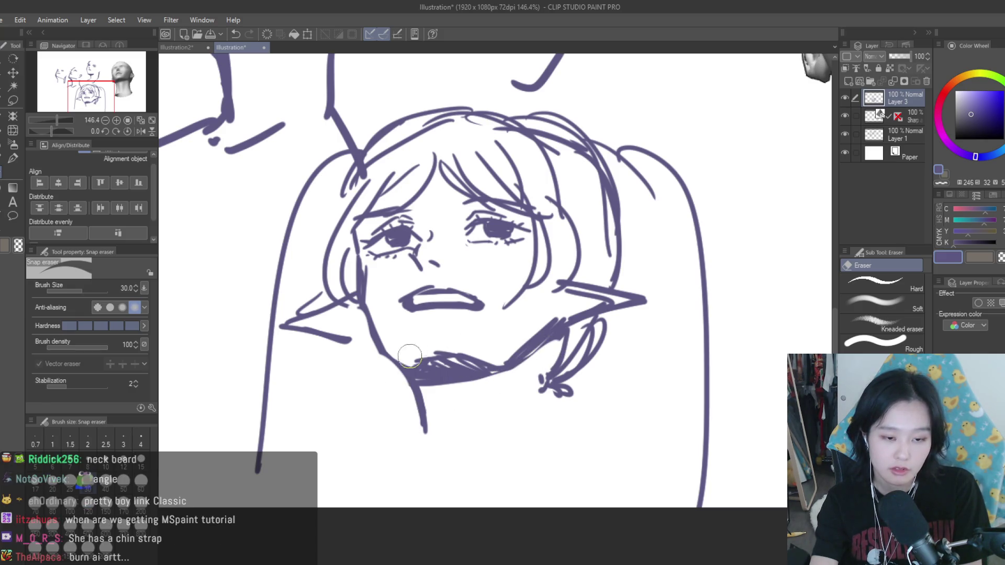
Step: With the canvas flipped horizontally, draw a neck line from the chin and erase the right neck stroke
key("p")
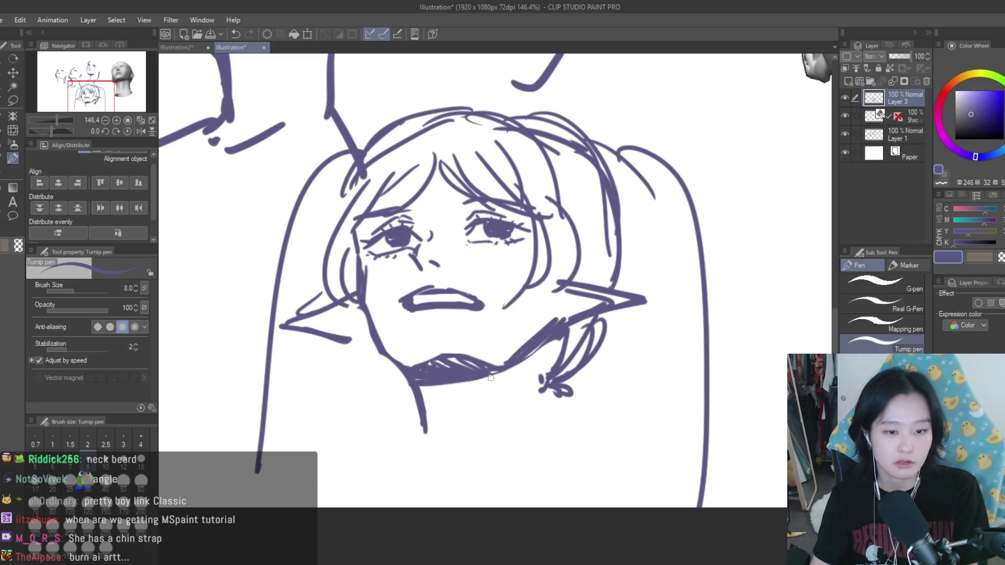
key("ctrl+minus")
key("ctrl+minus")
key("h")
key("ctrl+plus")
left_click_drag(550, 374, 537, 404)
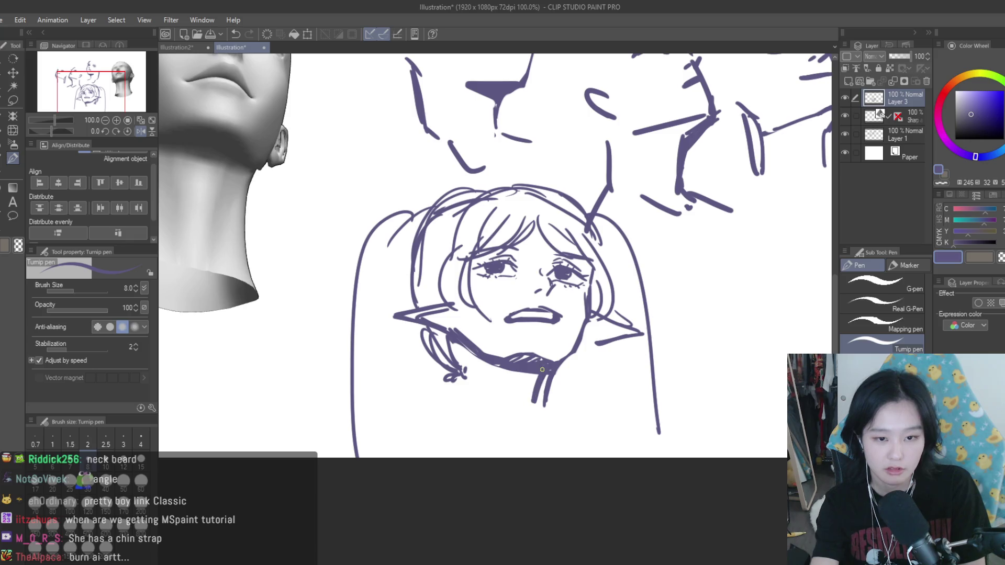
key("e")
left_click_drag(560, 372, 545, 401)
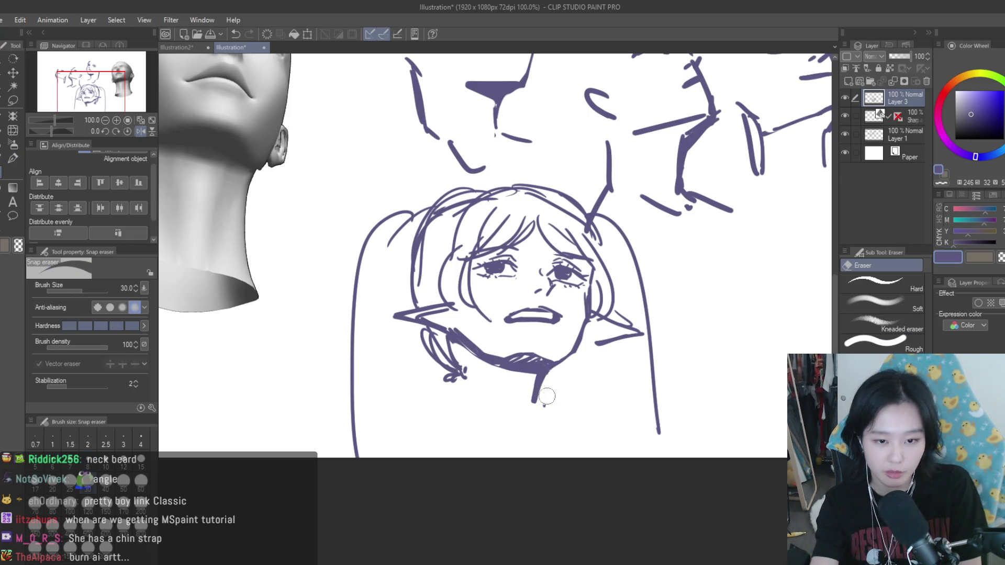
Step: Draw the left neck line downward after discarding two attempts
key("p")
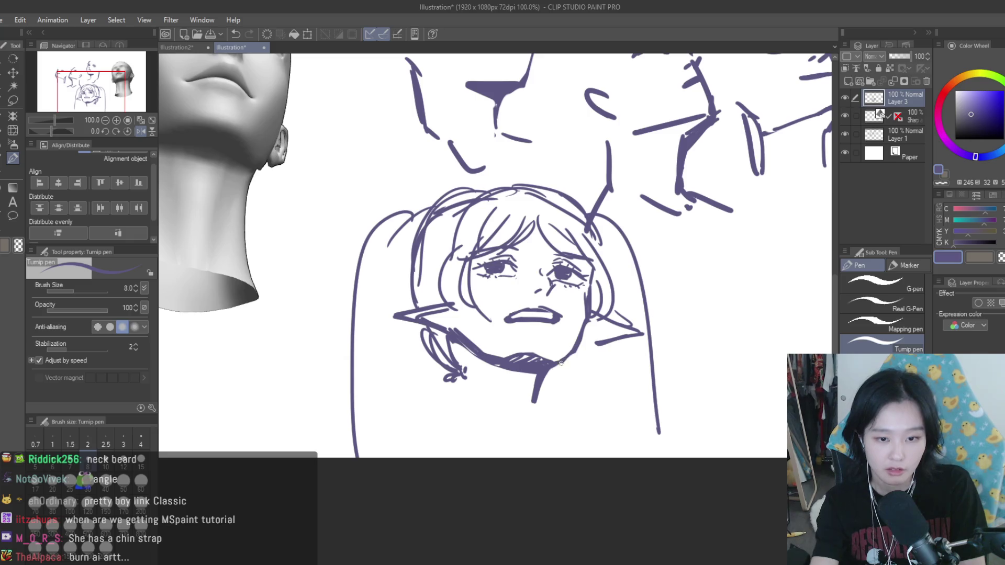
left_click_drag(454, 350, 468, 390)
key("ctrl+z")
mouse_move(454, 327)
left_mouse_down()
mouse_move(466, 390)
mouse_move(466, 371)
left_mouse_up()
key("ctrl+z")
left_click_drag(426, 330, 468, 389)
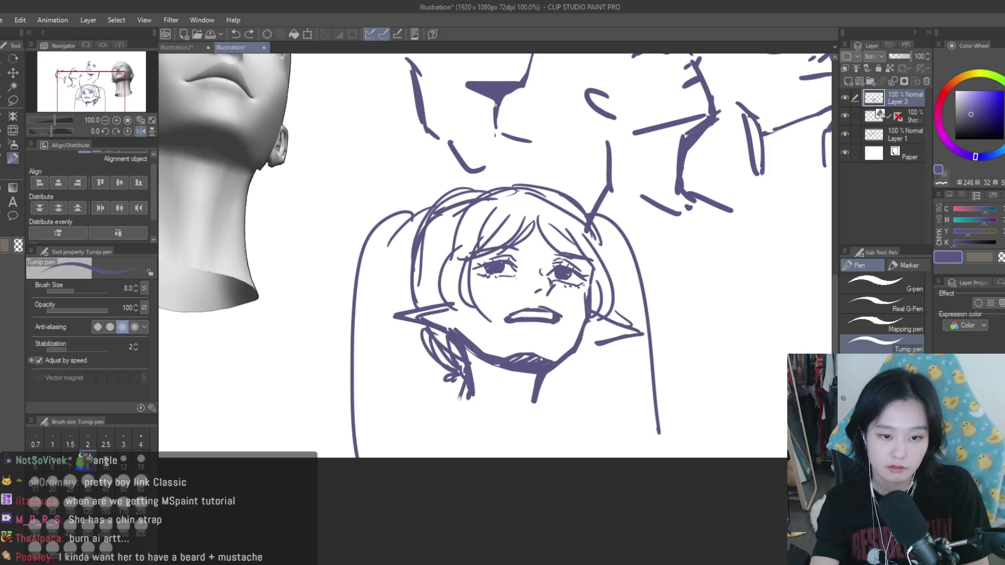
Step: Erase a stray face stroke, unflip and fit the canvas, and erase marks beside the left eye
key("e")
left_click(476, 381)
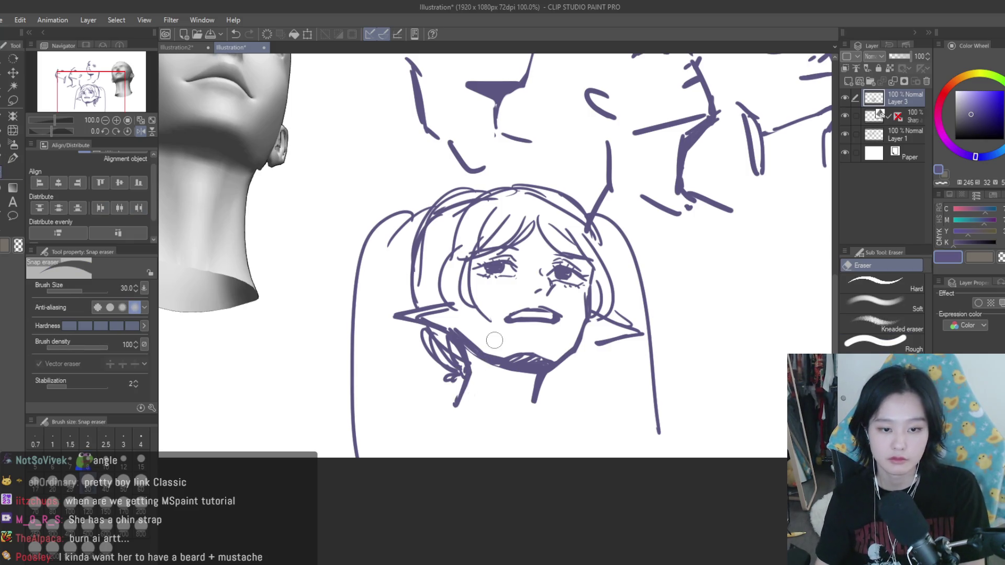
key("h")
key("ctrl+0")
scroll(474, 314, "up", 5)
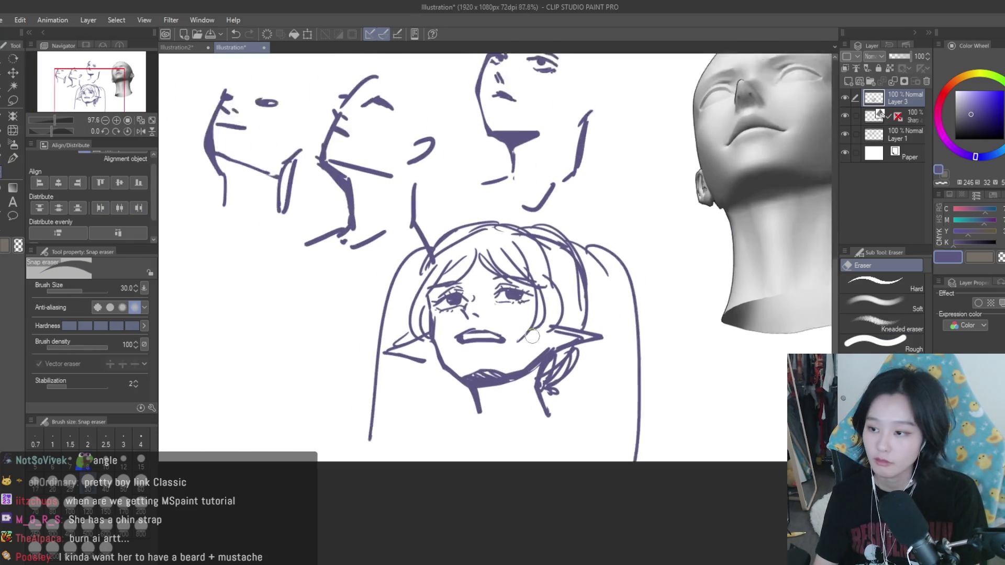
scroll(473, 314, "up", 2)
left_click_drag(468, 291, 458, 302)
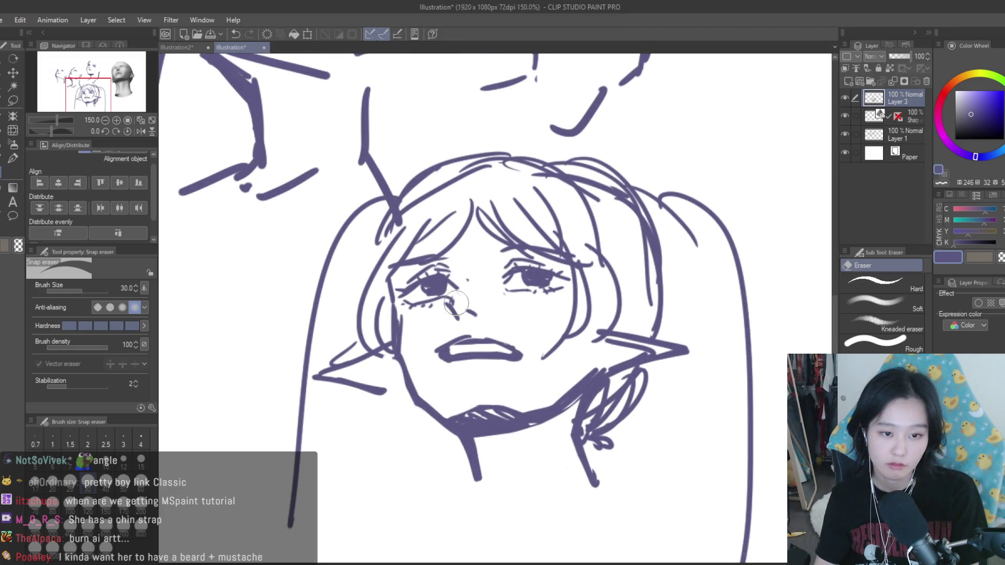
Step: Erase the girl's open mouth
left_click(14, 160)
scroll(547, 296, "up", 4)
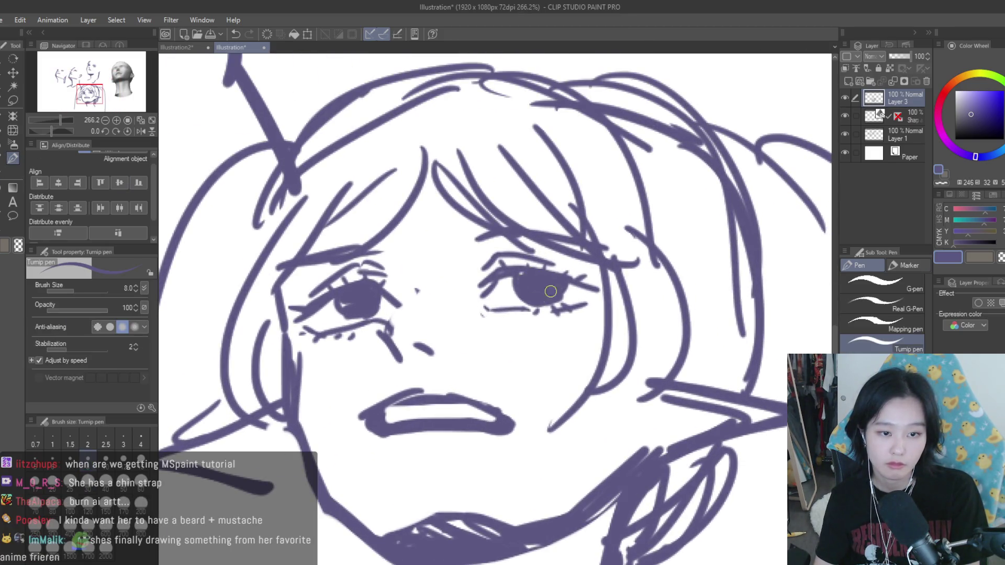
scroll(391, 288, "down", 6)
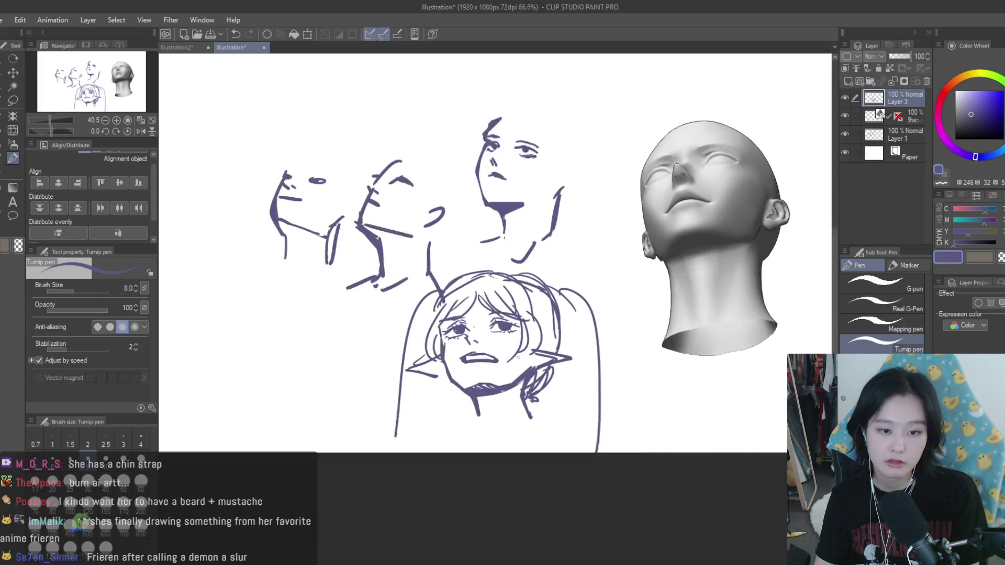
key("e")
mouse_move(449, 346)
left_mouse_down()
mouse_move(490, 358)
mouse_move(492, 369)
left_mouse_up()
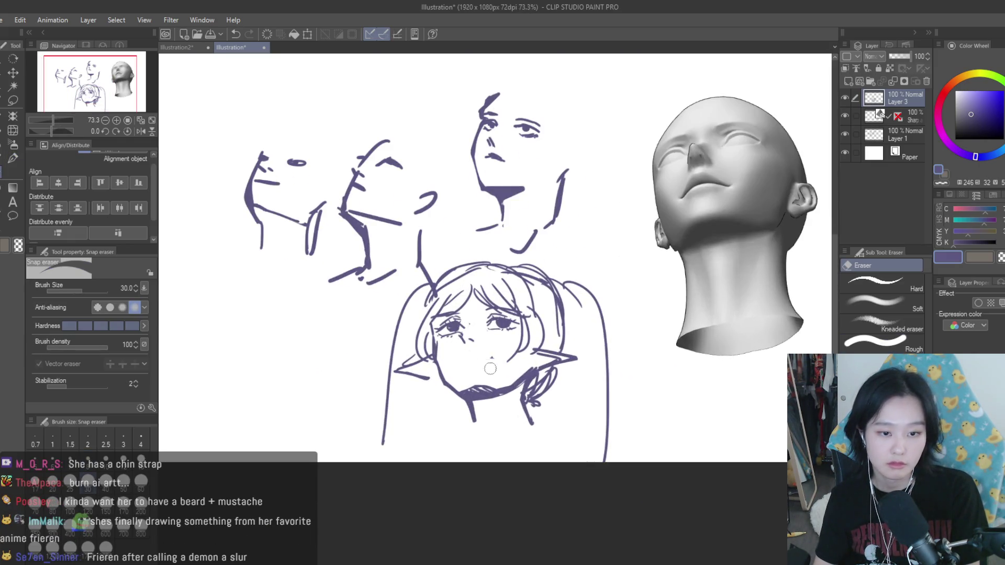
scroll(521, 373, "up", 1)
scroll(506, 350, "up", 2)
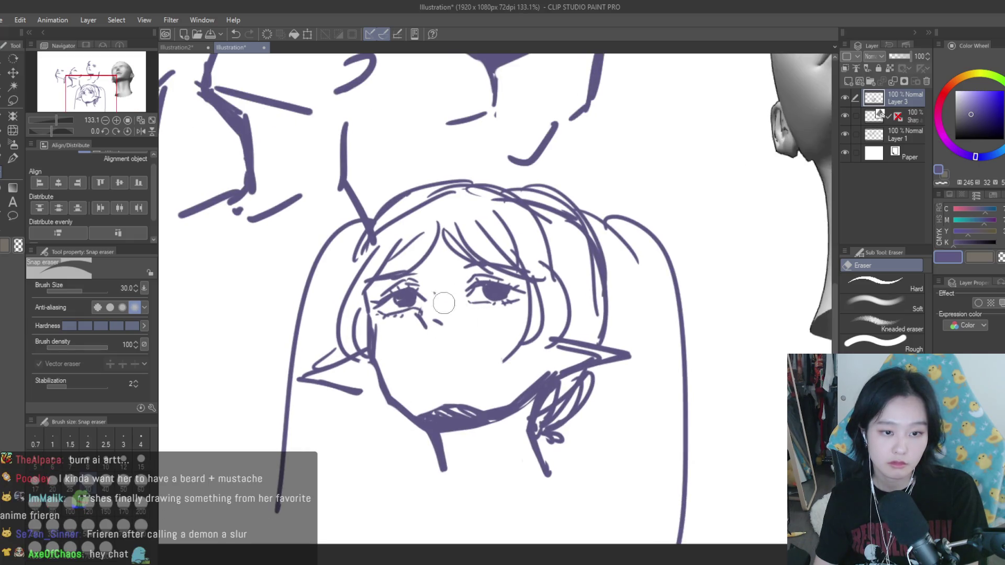
Step: Draw a short closed-mouth line with the Turnip pen in line purple
left_click(13, 144)
scroll(435, 335, "down", 2)
scroll(430, 340, "up", 4)
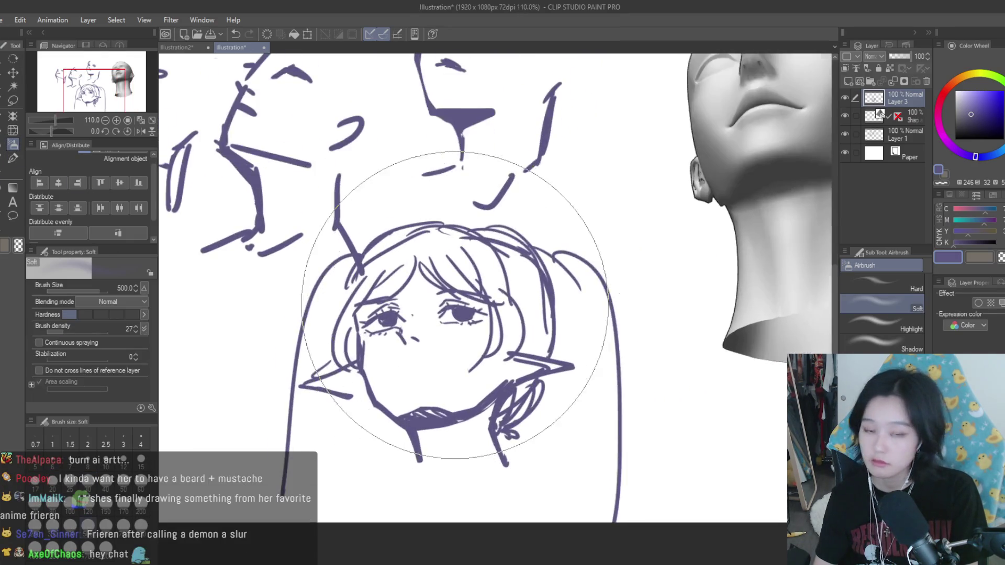
key("p")
scroll(366, 272, "down", 4)
scroll(454, 330, "up", 3)
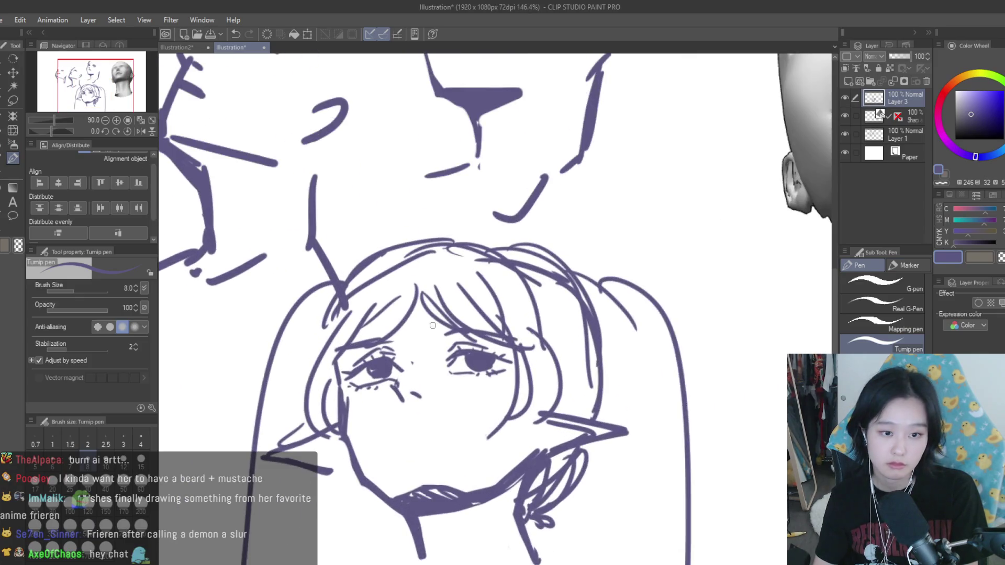
scroll(382, 335, "down", 3)
scroll(451, 367, "up", 3)
left_click(956, 91)
scroll(479, 338, "up", 3)
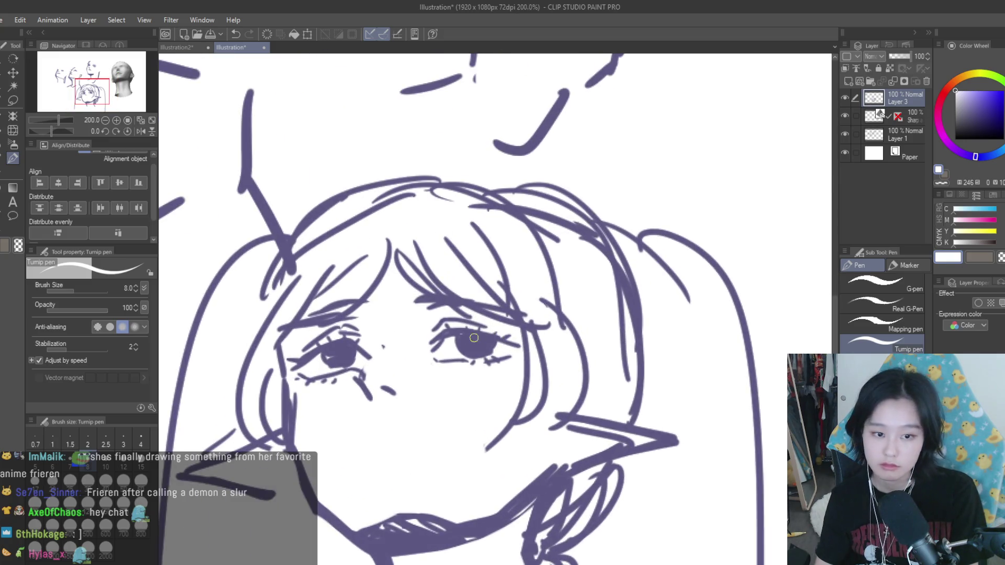
scroll(328, 355, "down", 3)
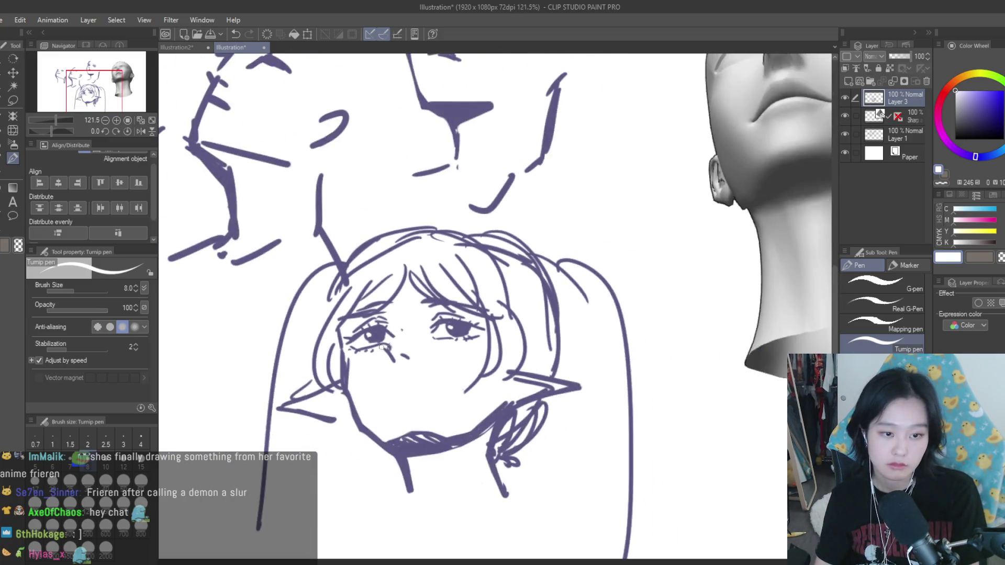
scroll(346, 367, "up", 3)
left_click(367, 361, "alt")
scroll(398, 382, "down", 3)
scroll(418, 390, "up", 3)
left_click_drag(427, 391, 400, 392)
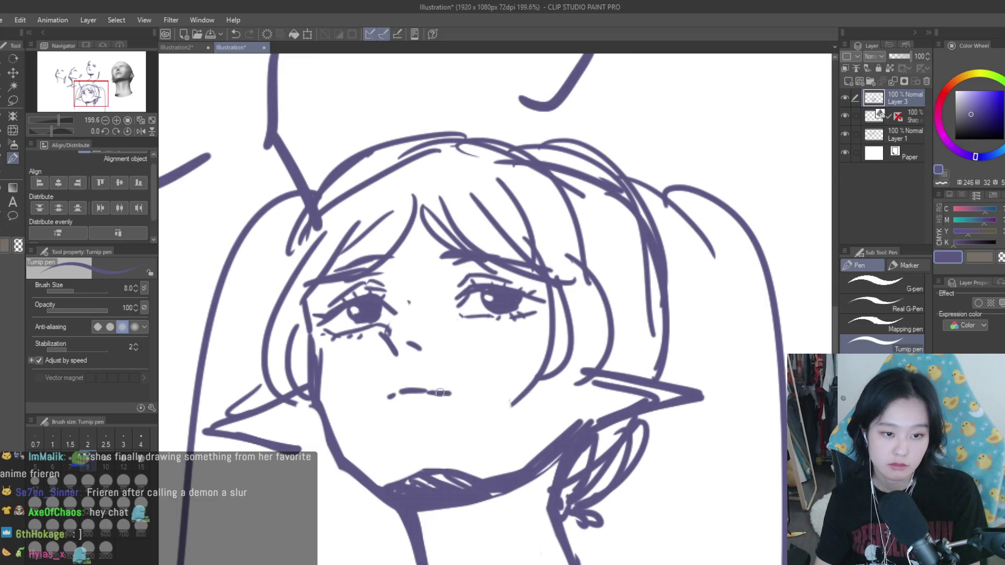
scroll(443, 392, "down", 5)
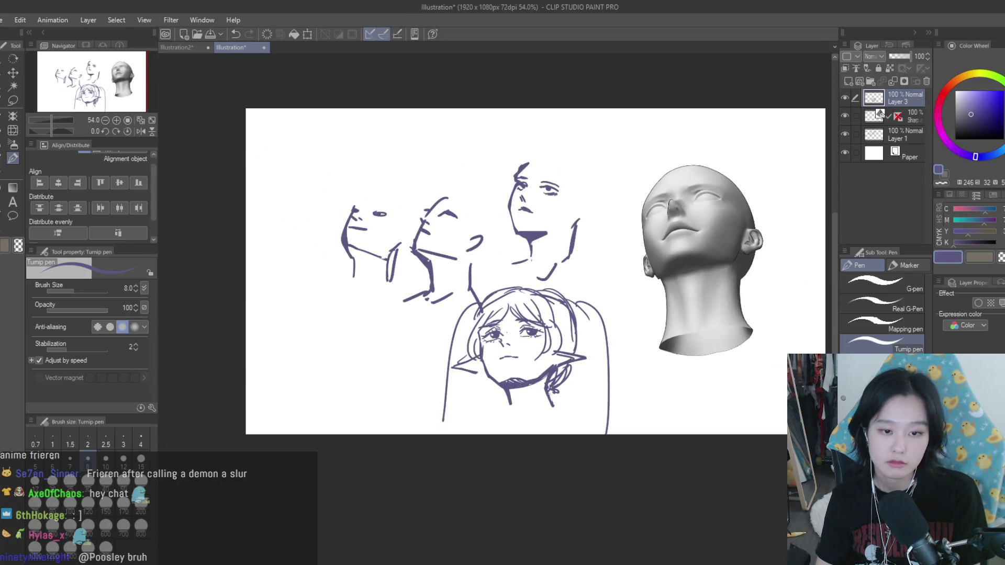
scroll(471, 371, "up", 2)
scroll(438, 381, "up", 2)
Step: Draw a hoop earring below the left ear, then the neck and shoulder lines
left_click_drag(437, 381, 441, 372)
left_click_drag(616, 375, 624, 382)
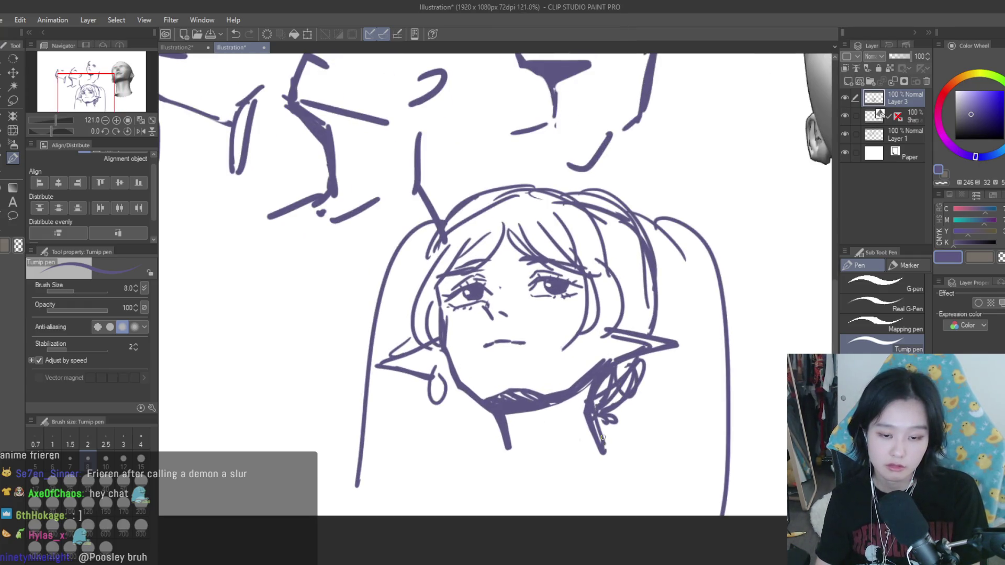
mouse_move(600, 435)
left_mouse_down()
mouse_move(530, 476)
mouse_move(683, 486)
left_mouse_up()
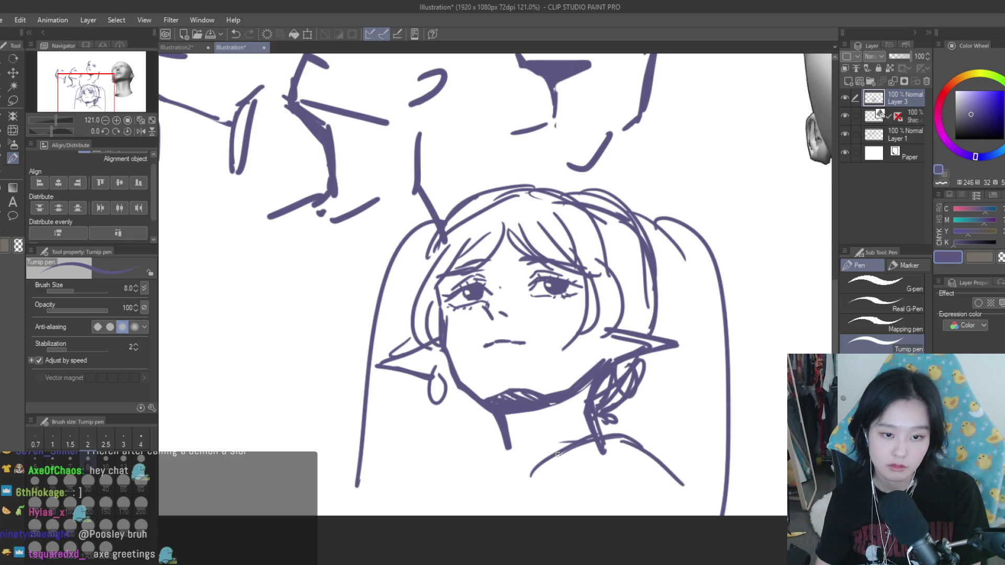
left_click_drag(486, 449, 435, 491)
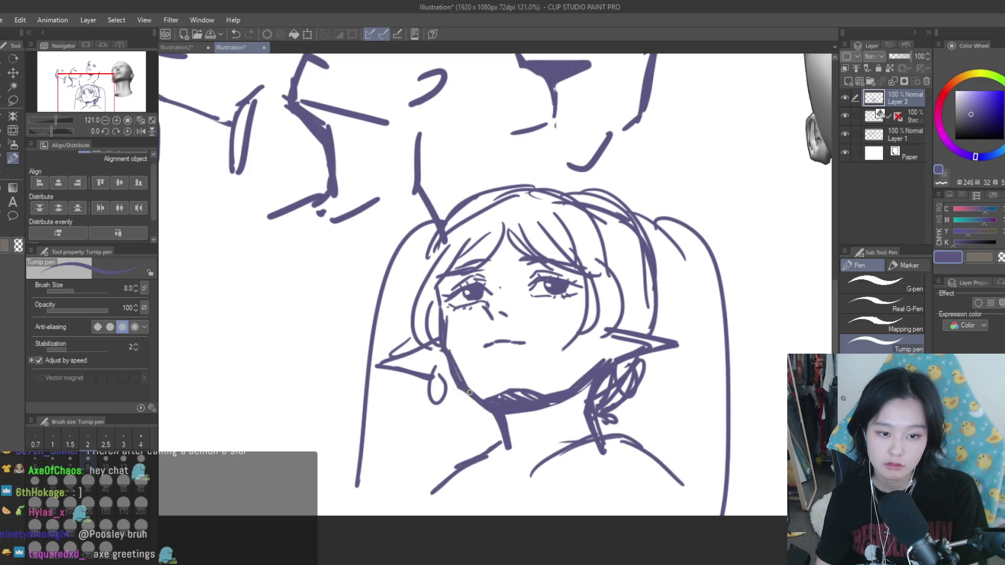
left_click_drag(507, 412, 513, 477)
mouse_move(593, 419)
left_mouse_down()
mouse_move(603, 467)
mouse_move(685, 507)
left_mouse_up()
left_click_drag(599, 445, 541, 478)
Step: Erase the dark chin stroke and try redrawing the chin line
scroll(498, 454, "down", 3)
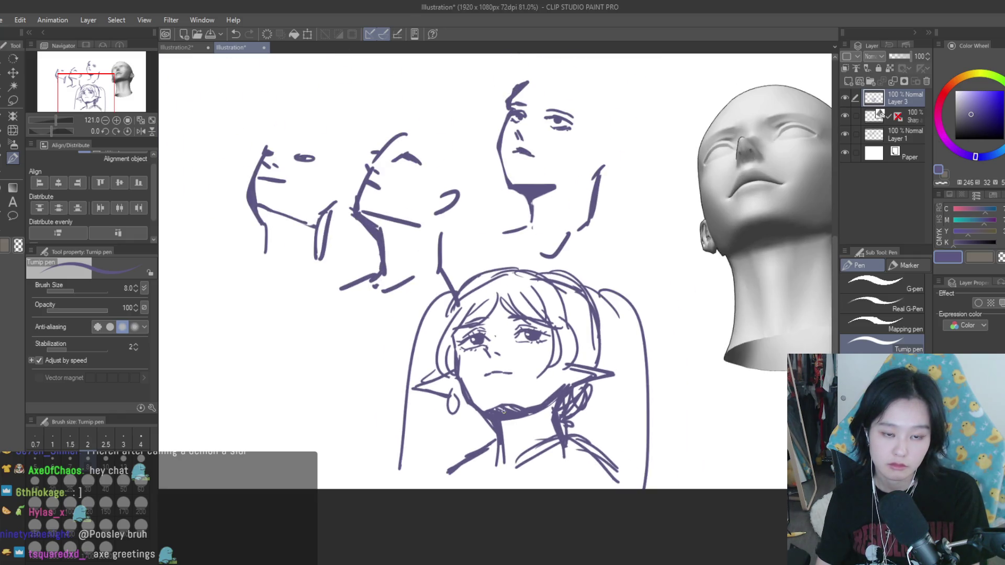
key("e")
scroll(497, 416, "up", 3)
mouse_move(497, 416)
left_mouse_down()
mouse_move(532, 411)
mouse_move(493, 399)
left_mouse_up()
key("b")
left_click(13, 158)
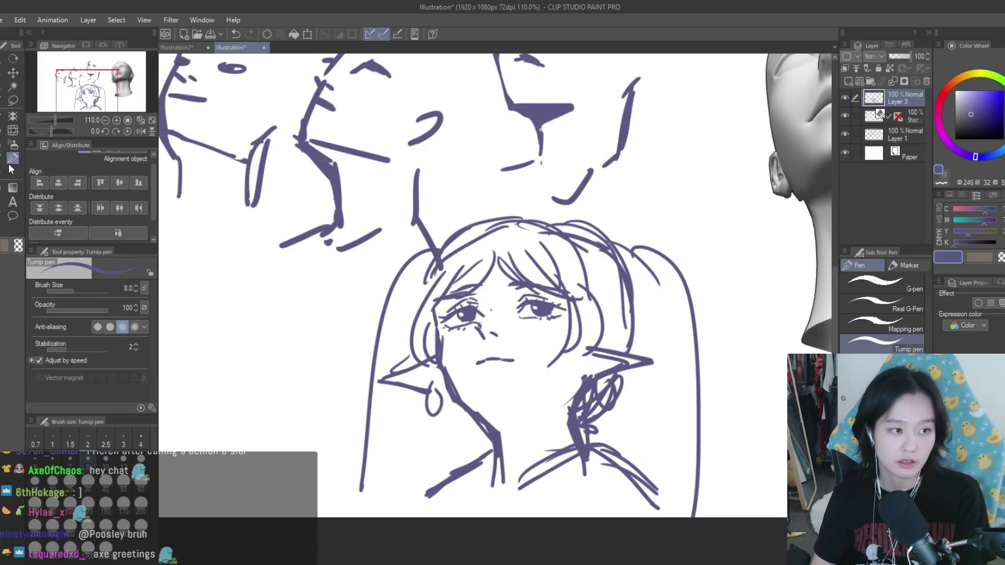
left_click_drag(546, 389, 492, 407)
key("ctrl+z")
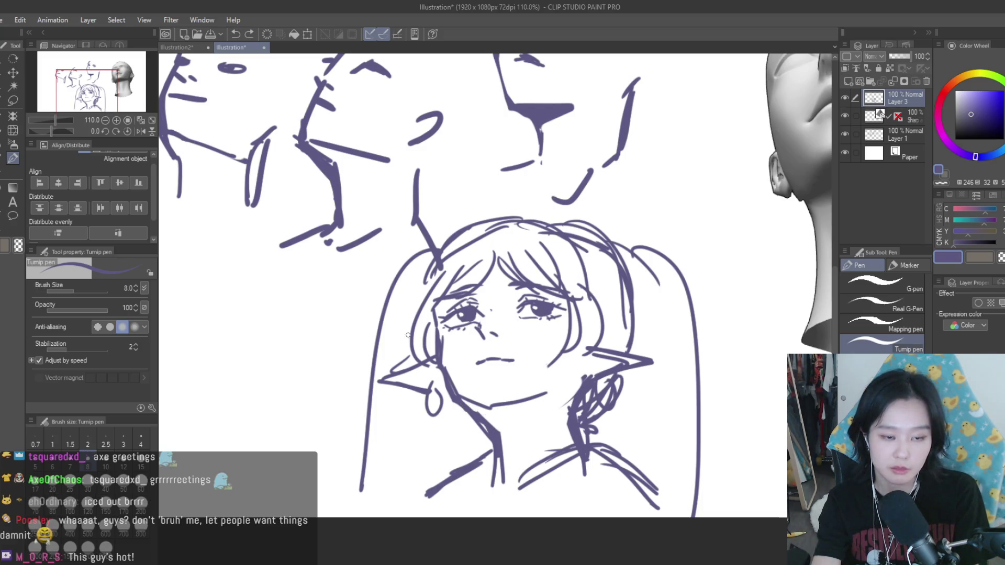
Step: Erase the chin and jaw strokes and test a new jaw line toward the neck
key("e")
key("p")
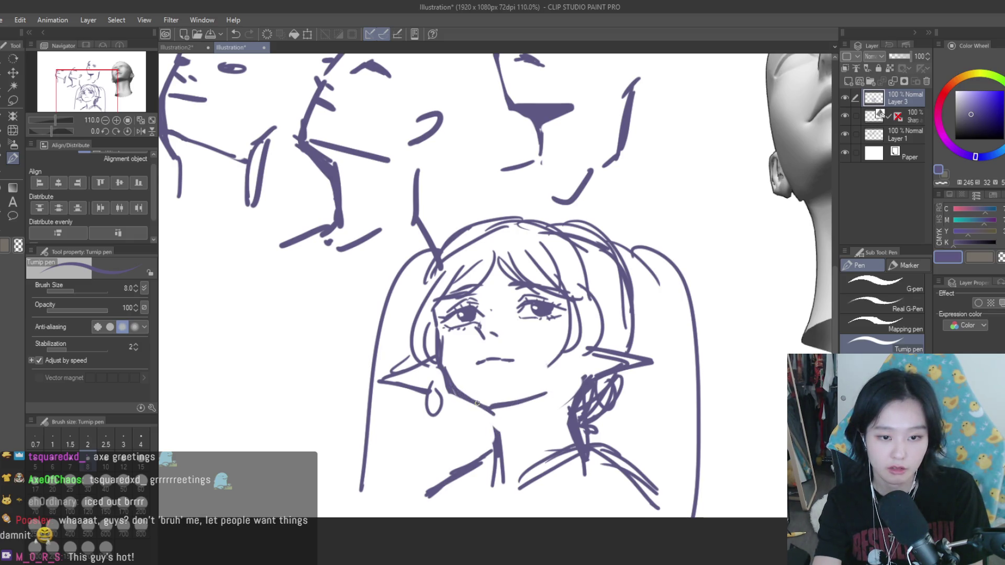
left_click_drag(459, 397, 473, 407)
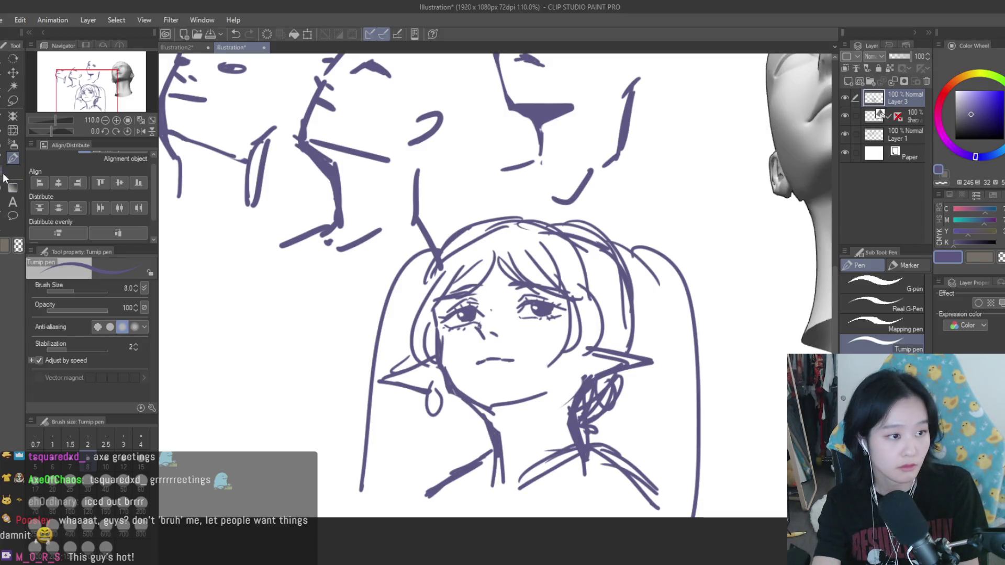
key("e")
left_click_drag(476, 388, 510, 388)
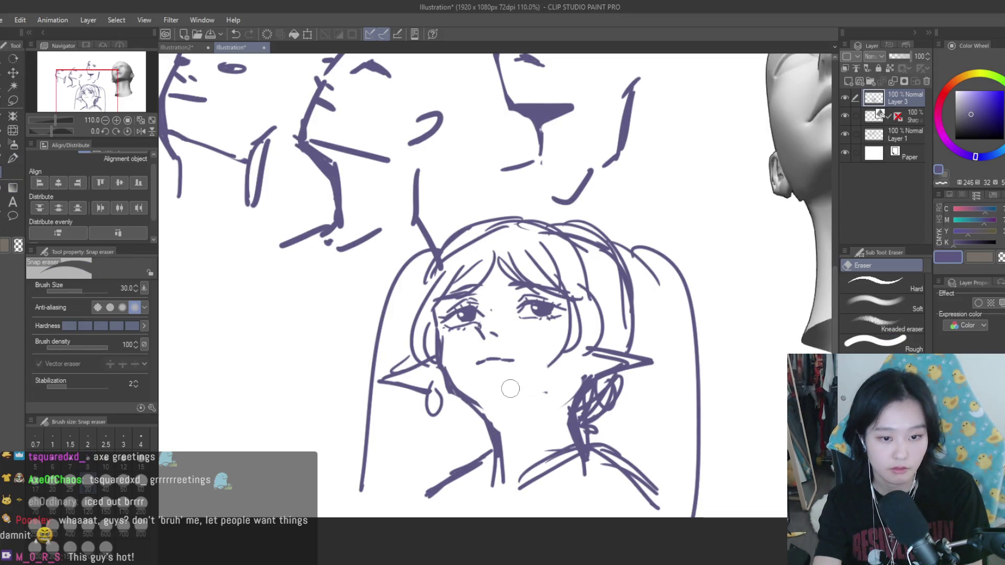
left_click(16, 158)
key("ctrl+z")
key("ctrl+z")
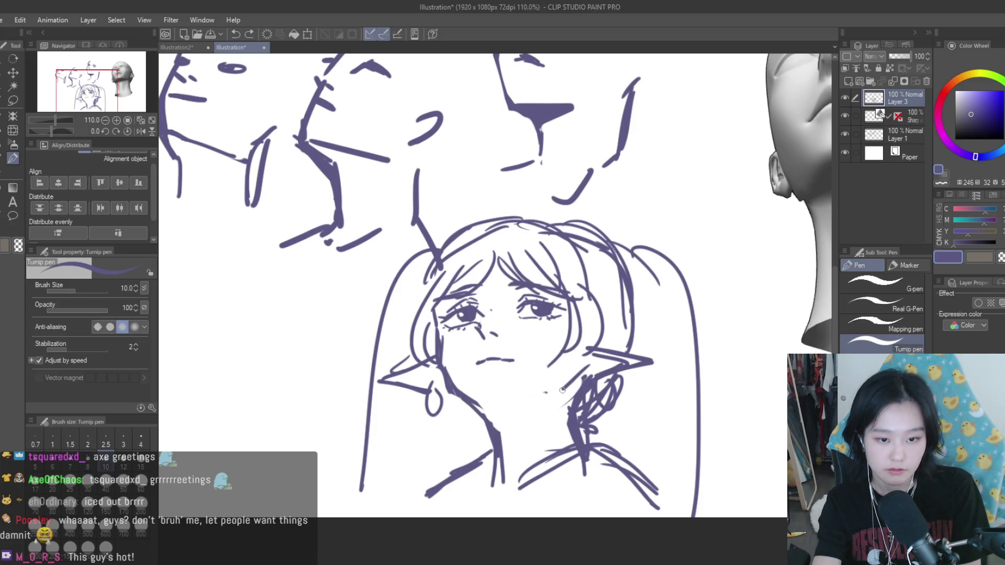
left_click_drag(568, 388, 512, 403)
key("ctrl+z")
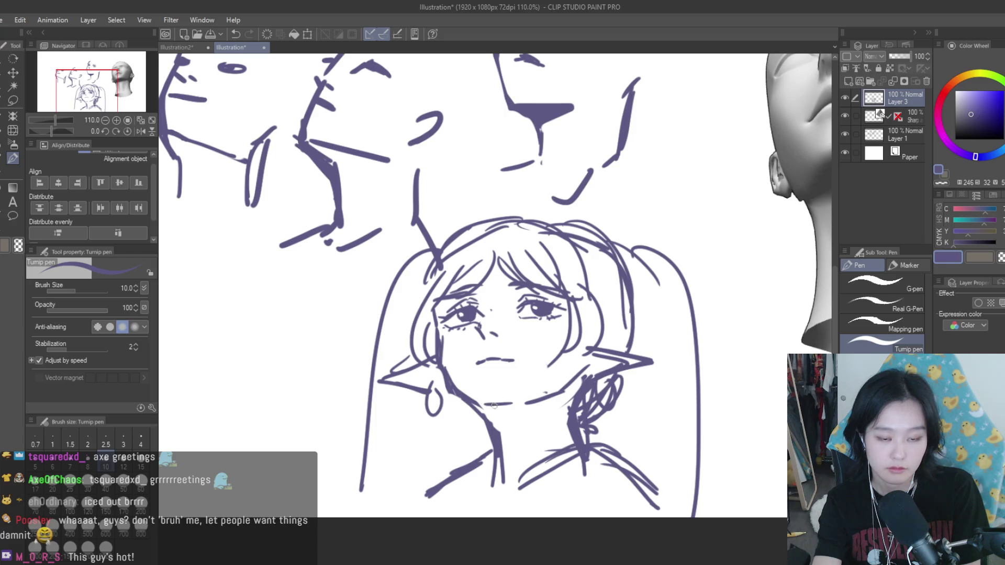
scroll(496, 403, "down", 3)
scroll(664, 243, "up", 2)
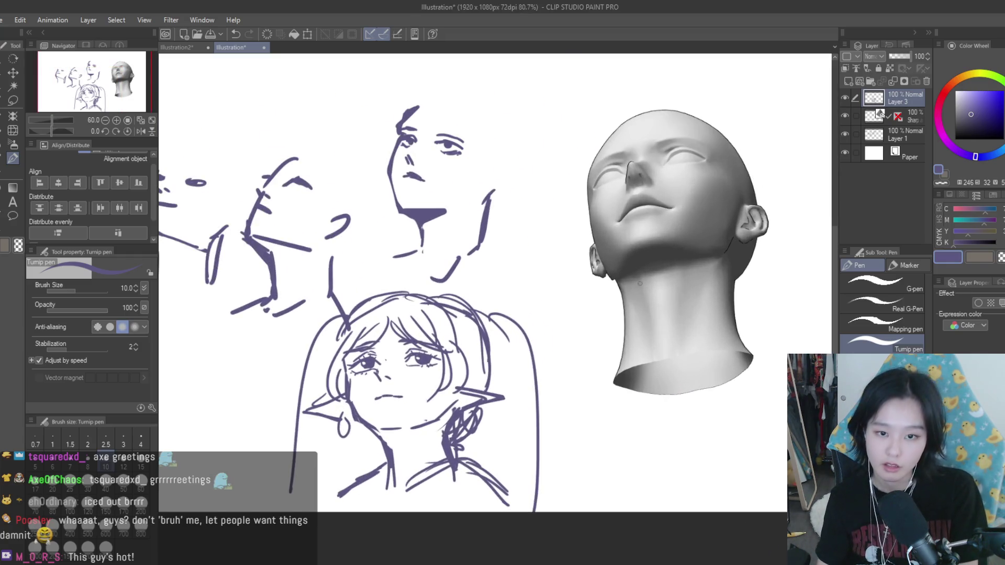
Step: Draw a thick dark shadow stroke along the redrawn jaw to join the neck lines
scroll(633, 251, "down", 2)
scroll(539, 335, "up", 4)
mouse_move(564, 357)
left_mouse_down()
mouse_move(497, 370)
mouse_move(503, 376)
mouse_move(471, 360)
left_mouse_up()
scroll(512, 392, "down", 5)
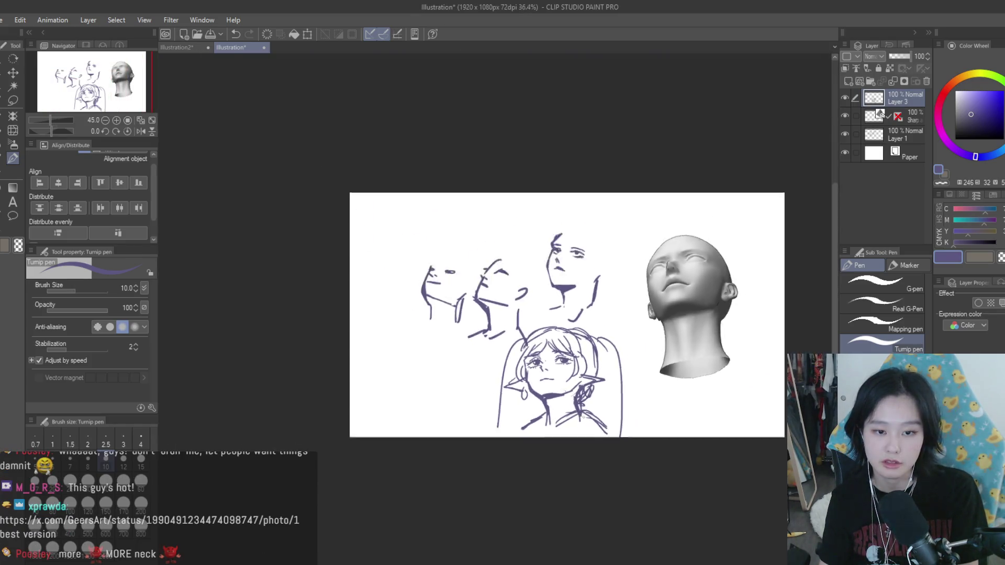
scroll(544, 394, "up", 2)
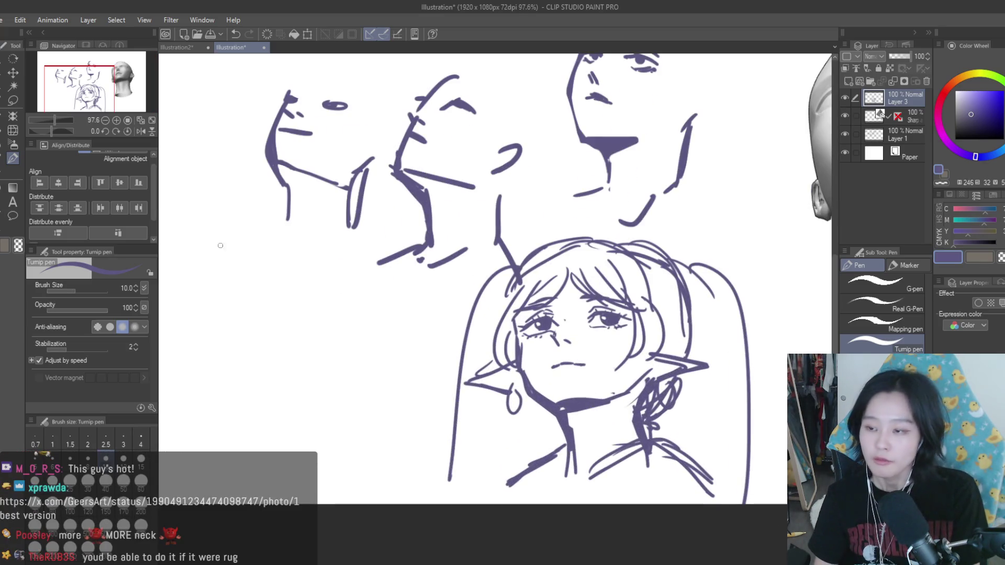
left_click(6, 173)
scroll(609, 386, "up", 1)
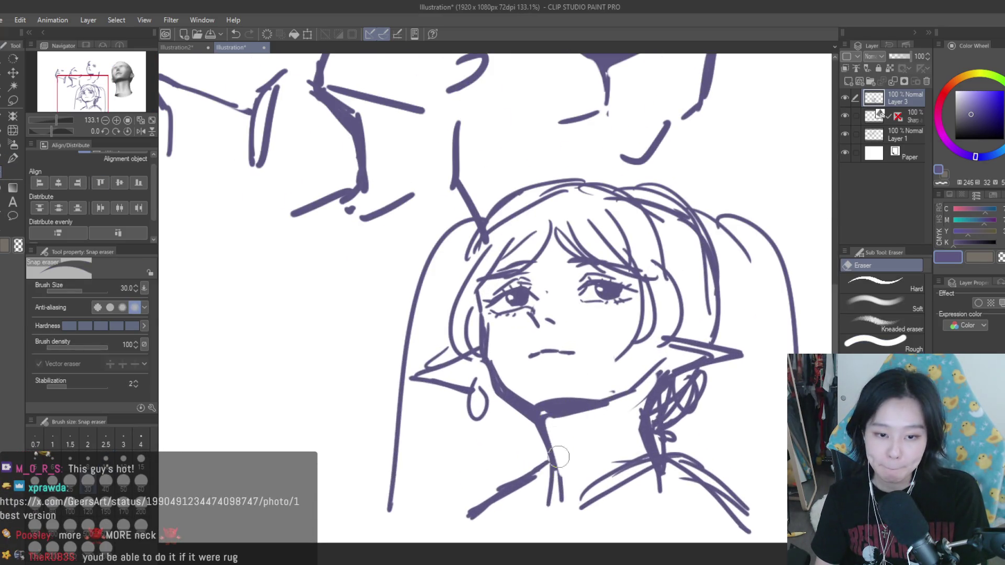
key("p")
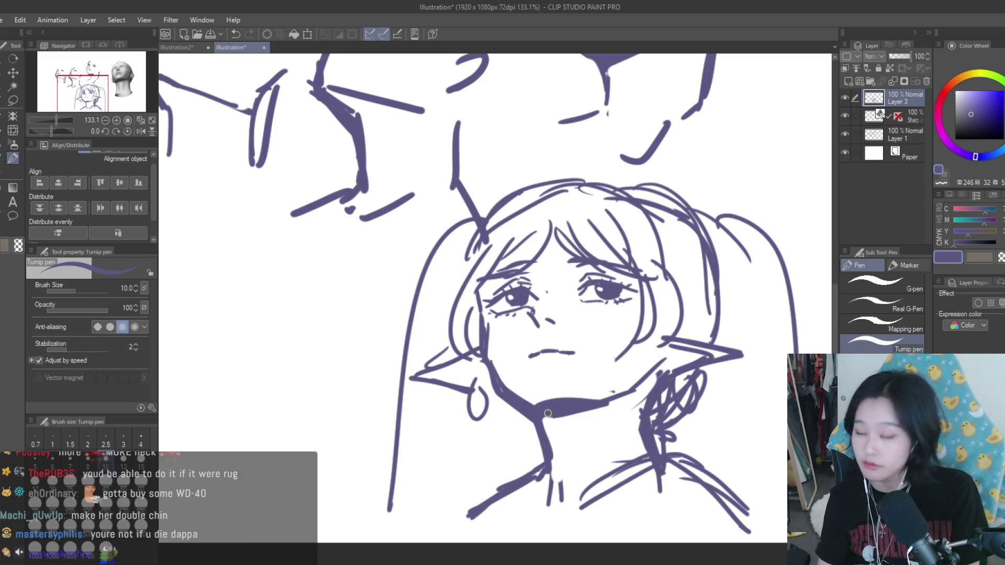
scroll(550, 417, "down", 5)
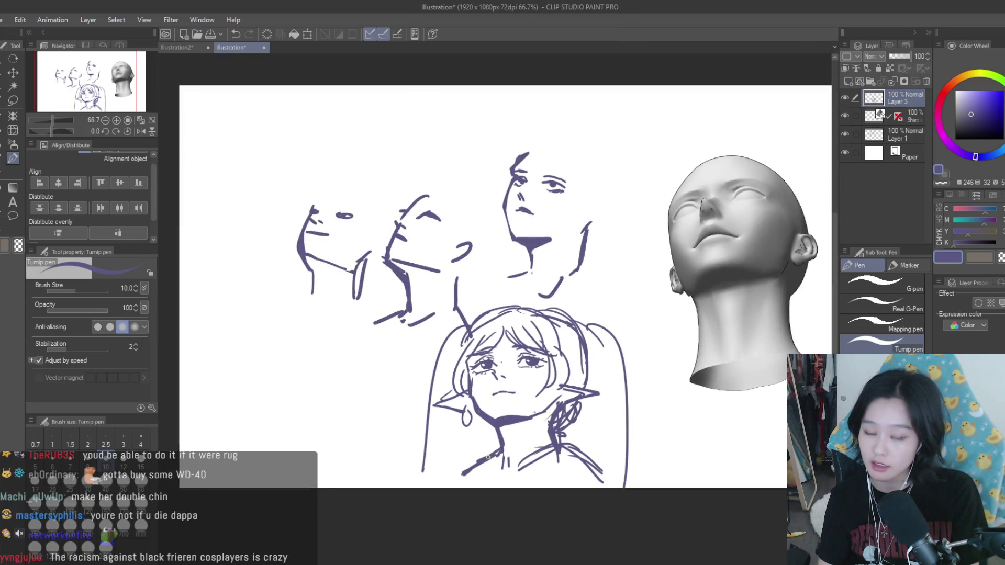
scroll(576, 459, "up", 3)
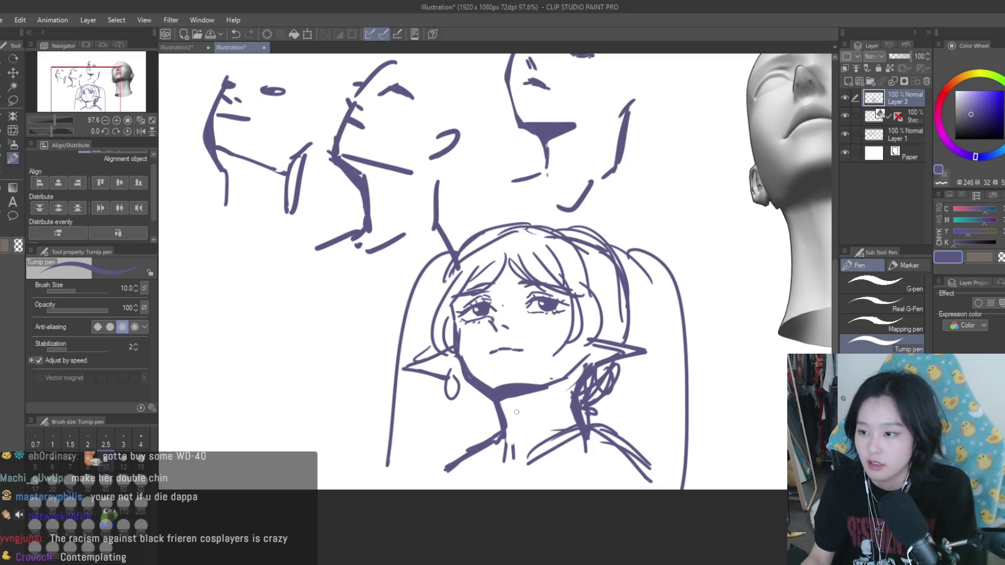
Step: Mirror the canvas and erase the jaw lines near and under the chin
key("h")
key("e")
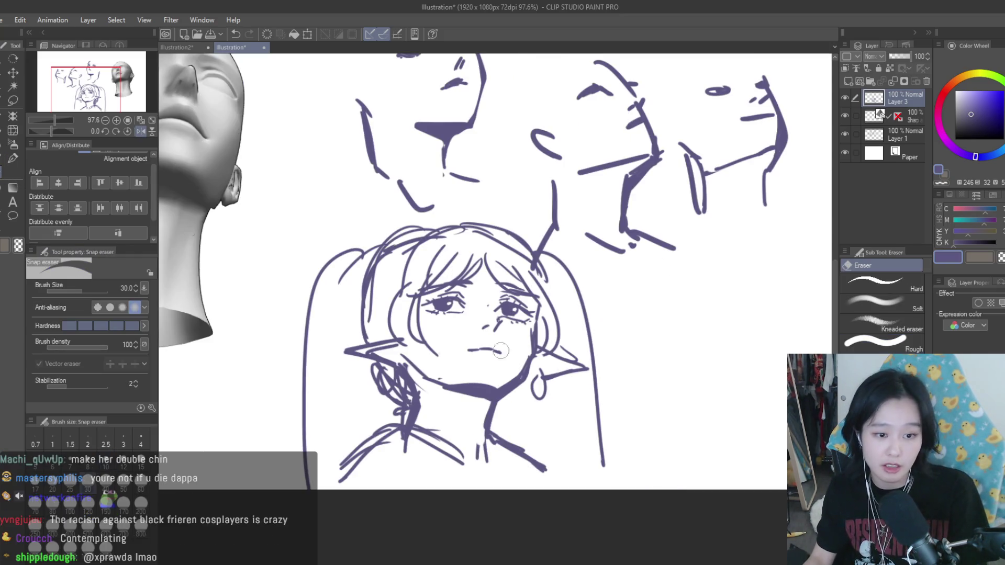
scroll(435, 370, "up", 2)
left_click_drag(390, 348, 433, 399)
mouse_move(500, 383)
left_mouse_down()
mouse_move(440, 377)
mouse_move(542, 388)
left_mouse_up()
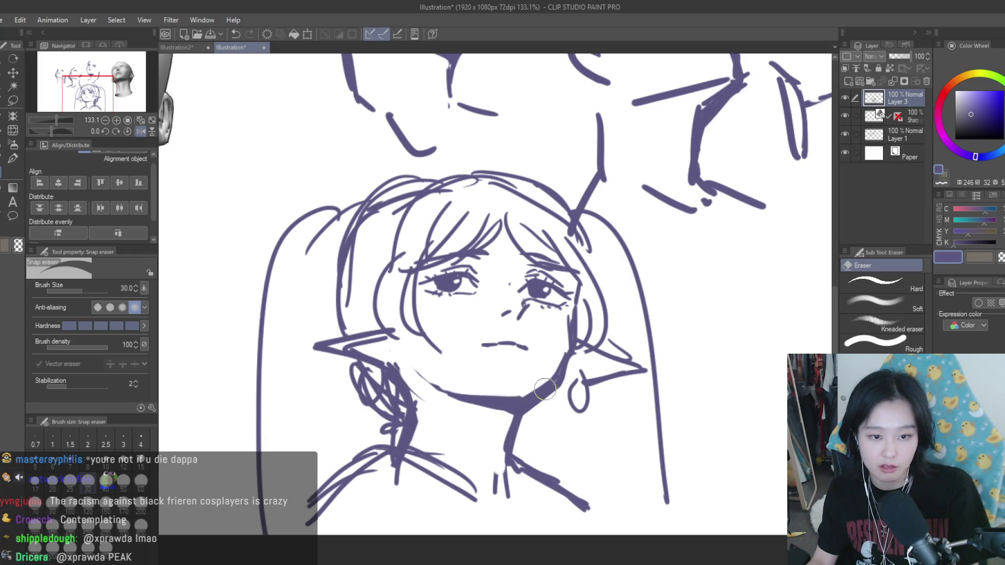
scroll(542, 387, "down", 3)
scroll(595, 430, "up", 4)
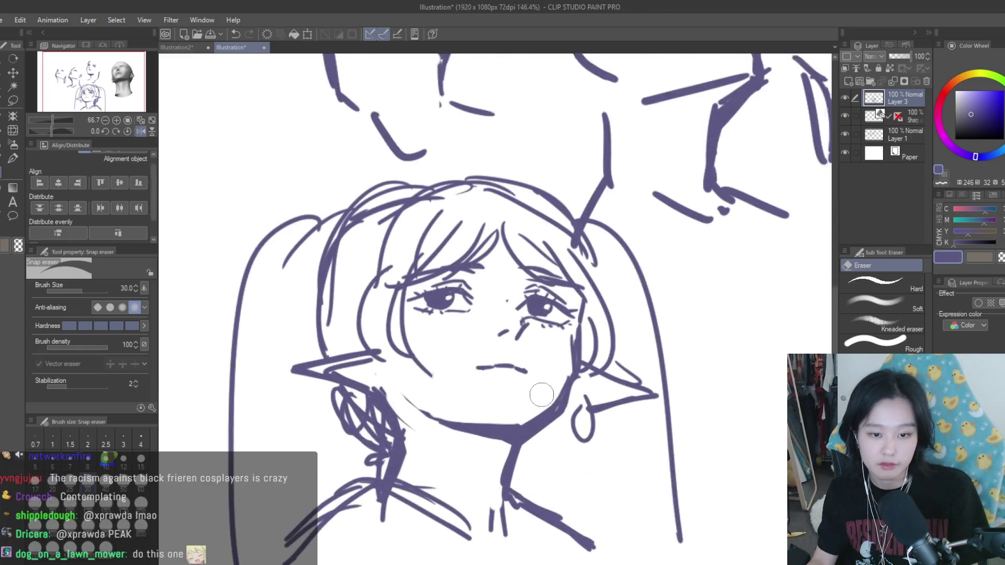
scroll(542, 393, "up", 1)
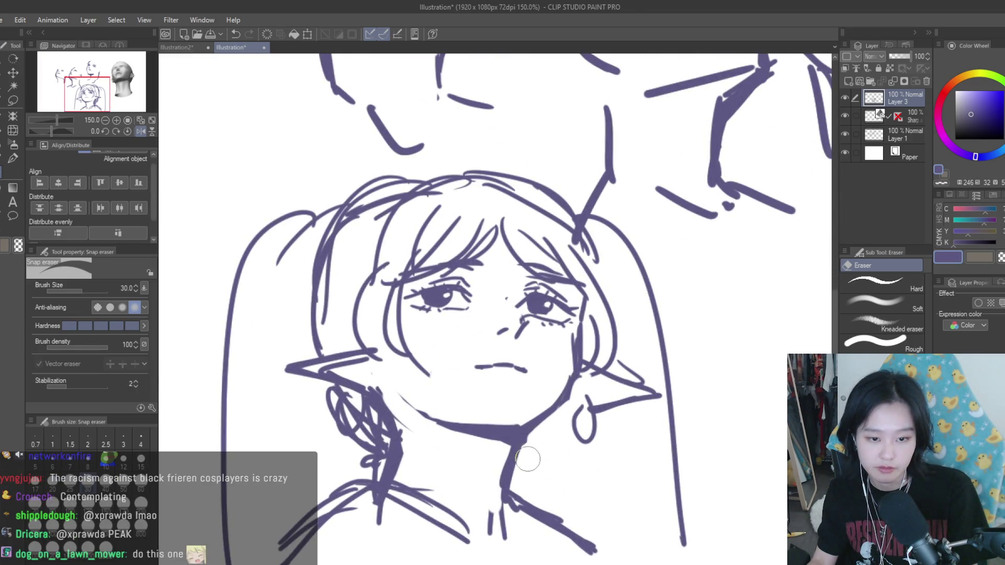
Step: Add hair strands beside the face and redraw the right jaw line darker and thicker
left_click(13, 158)
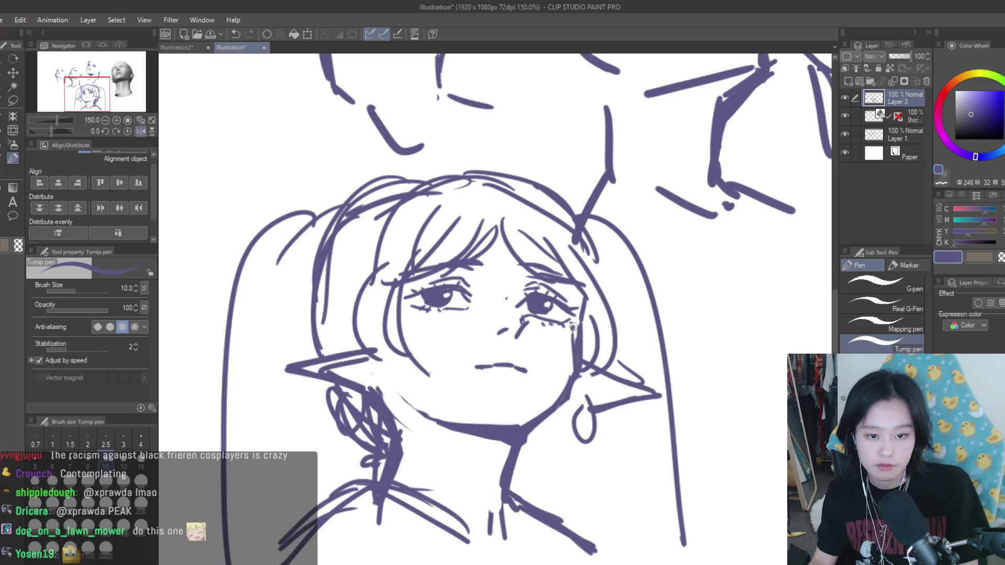
left_click_drag(559, 252, 578, 302)
mouse_move(537, 226)
left_mouse_down()
mouse_move(578, 303)
mouse_move(568, 379)
left_mouse_up()
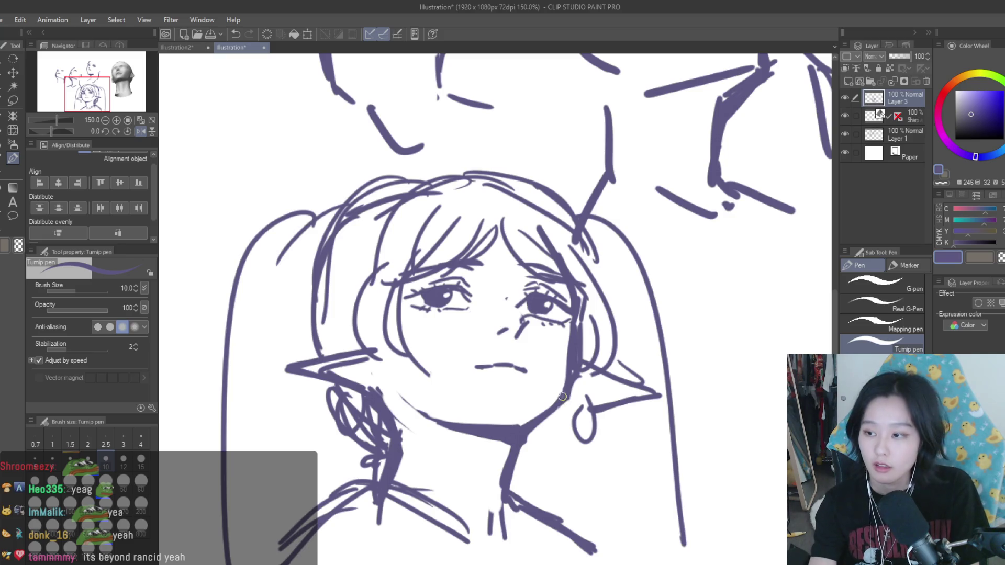
left_click_drag(537, 419, 574, 373)
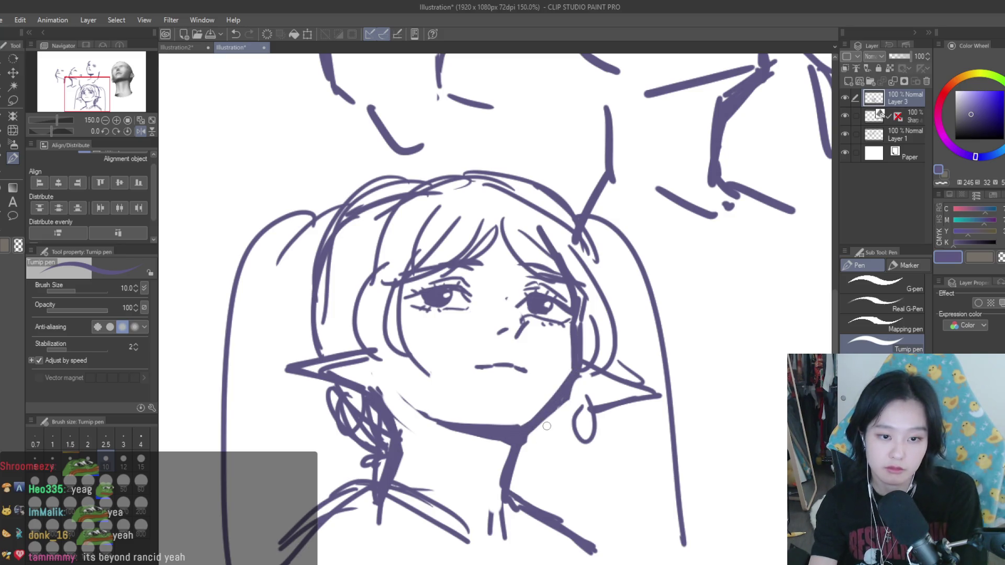
Step: Flip the canvas back to normal and fill in the shadow under the chin
key("h")
key("e")
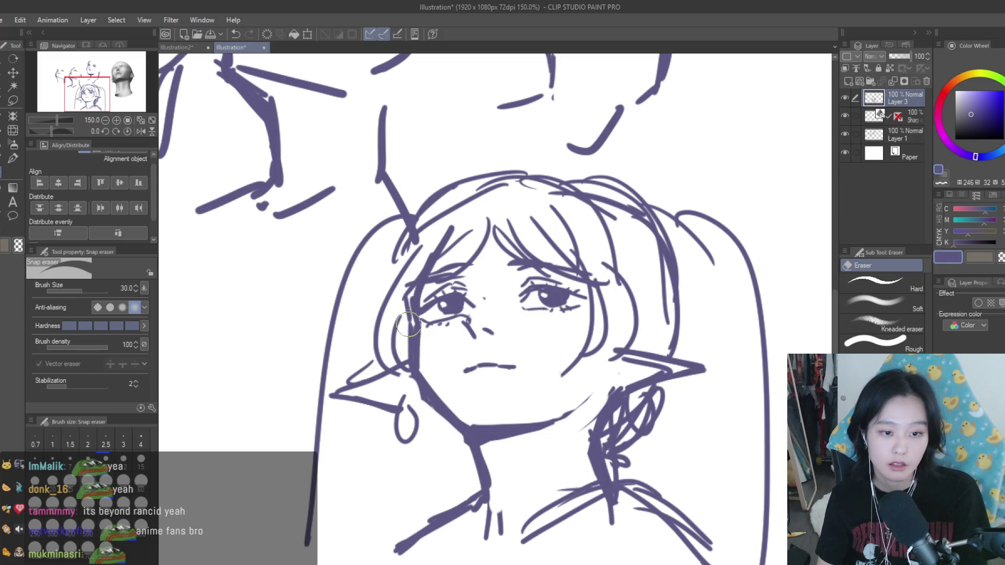
scroll(520, 331, "down", 5)
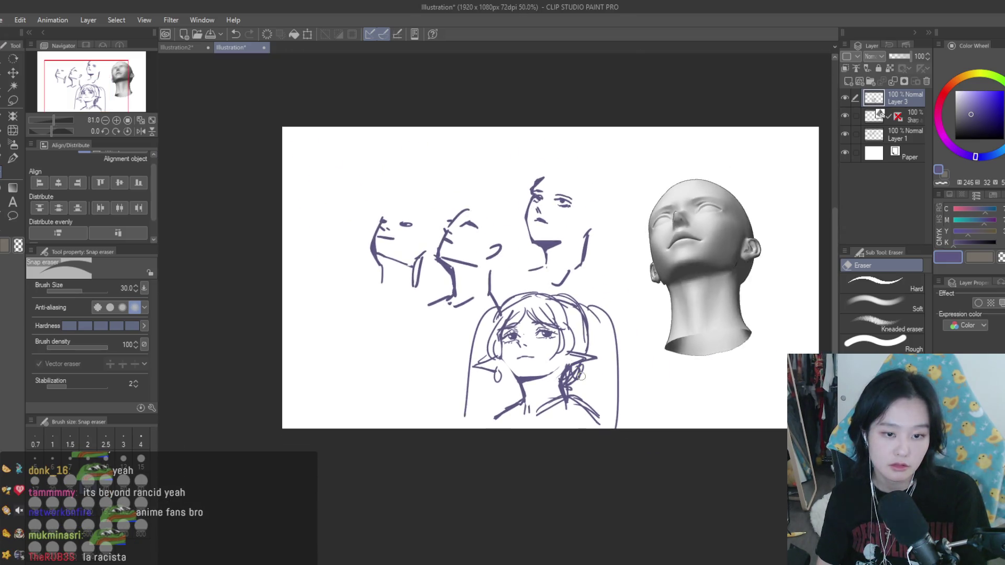
scroll(579, 371, "up", 1)
key("p")
scroll(465, 396, "up", 4)
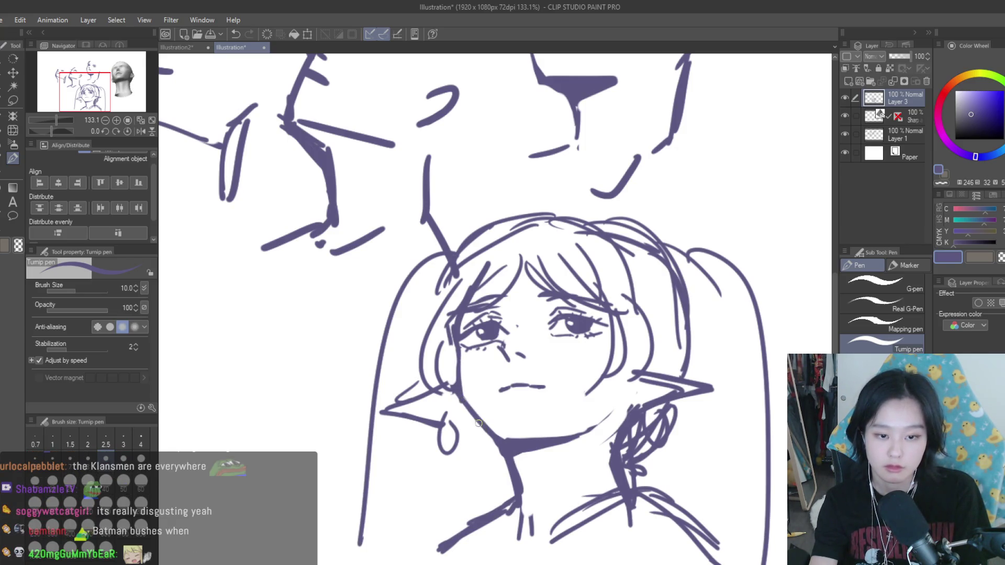
left_click_drag(496, 437, 537, 441)
scroll(430, 329, "down", 5)
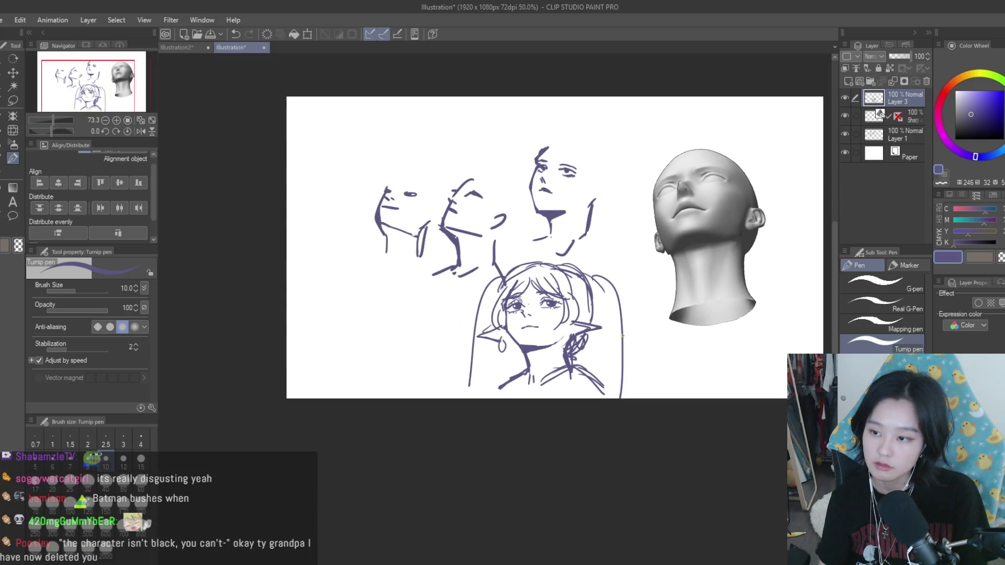
scroll(622, 334, "down", 2)
scroll(471, 365, "up", 8)
Step: Thicken the jawline from ear to chin, then erase part of the thick line
left_click_drag(471, 365, 529, 416)
key("e")
left_click_drag(486, 361, 596, 400)
scroll(558, 404, "down", 5)
scroll(608, 430, "down", 2)
scroll(655, 471, "up", 1)
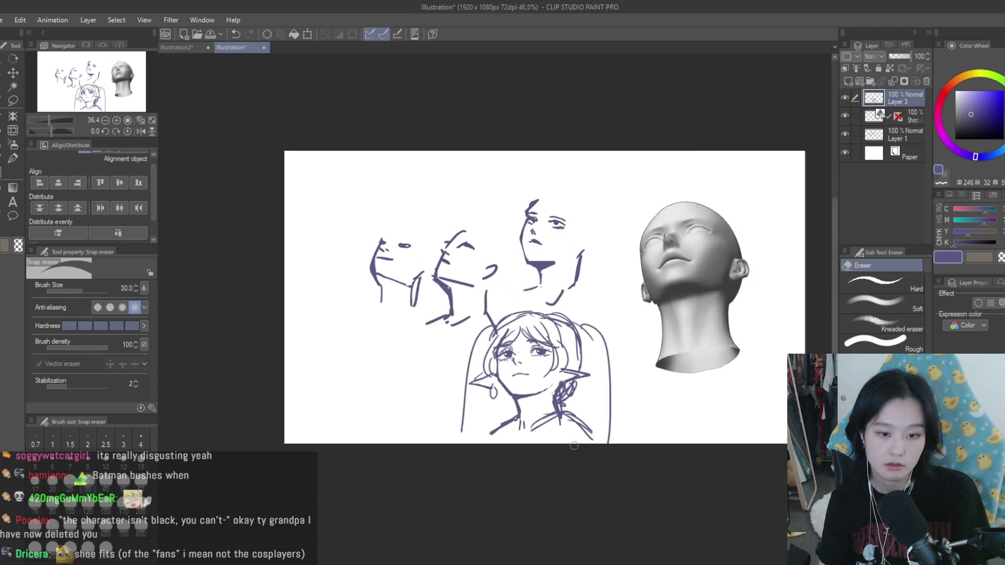
Step: Alternate between the Turnip pen and Snap eraser while zooming to inspect the jaw
key("p")
key("e")
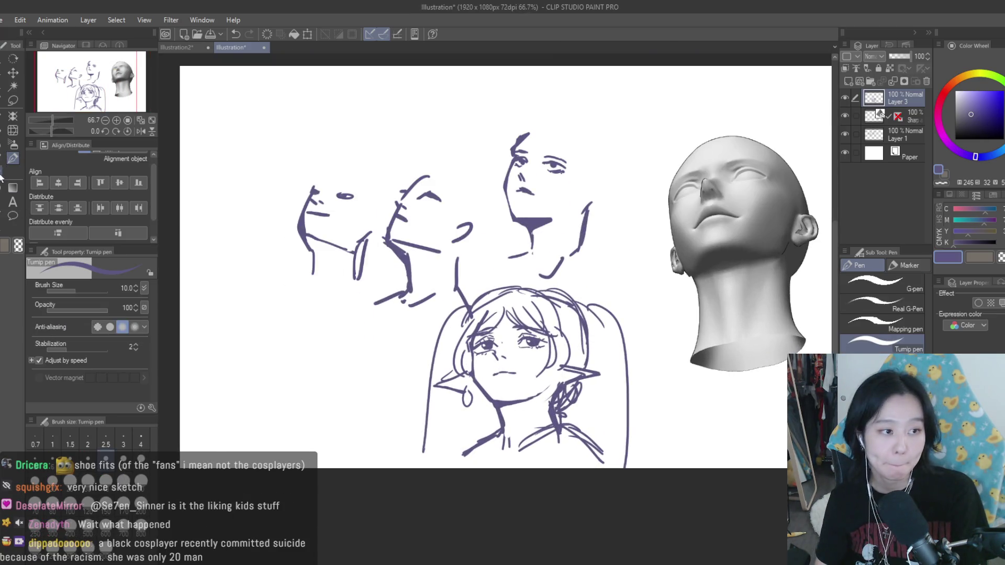
key("p")
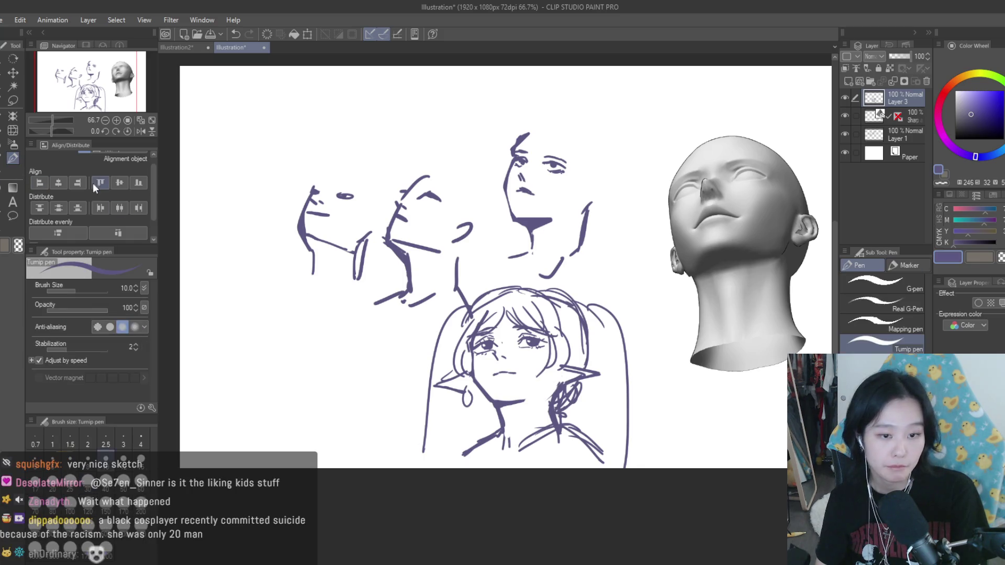
scroll(539, 390, "up", 5)
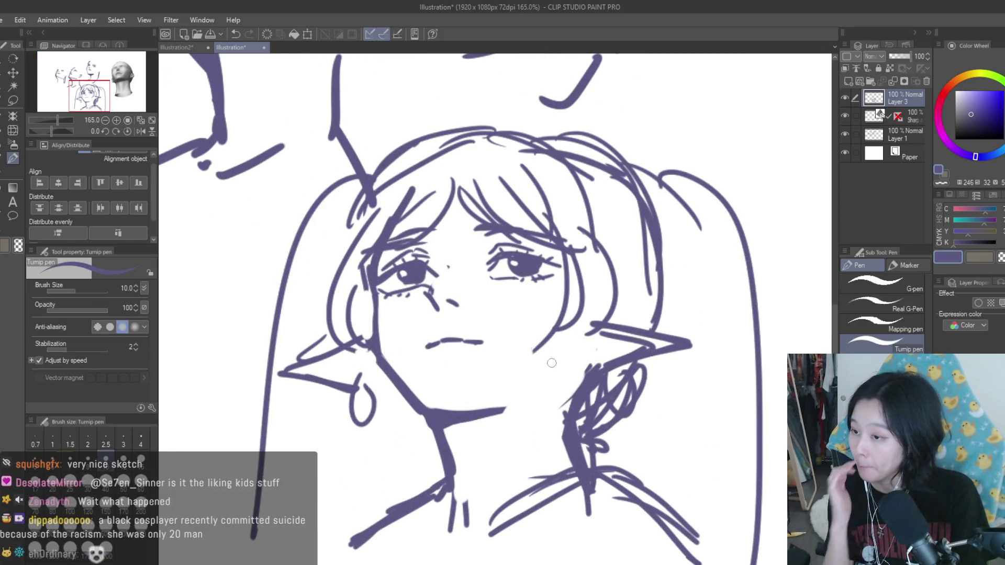
scroll(523, 393, "down", 4)
scroll(468, 425, "up", 1)
scroll(468, 425, "up", 2)
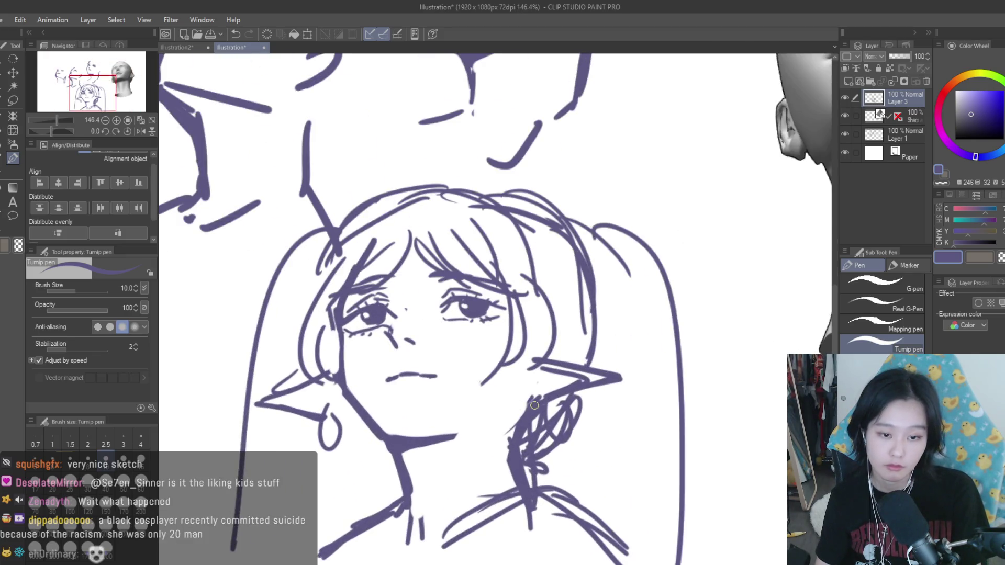
scroll(510, 407, "down", 3)
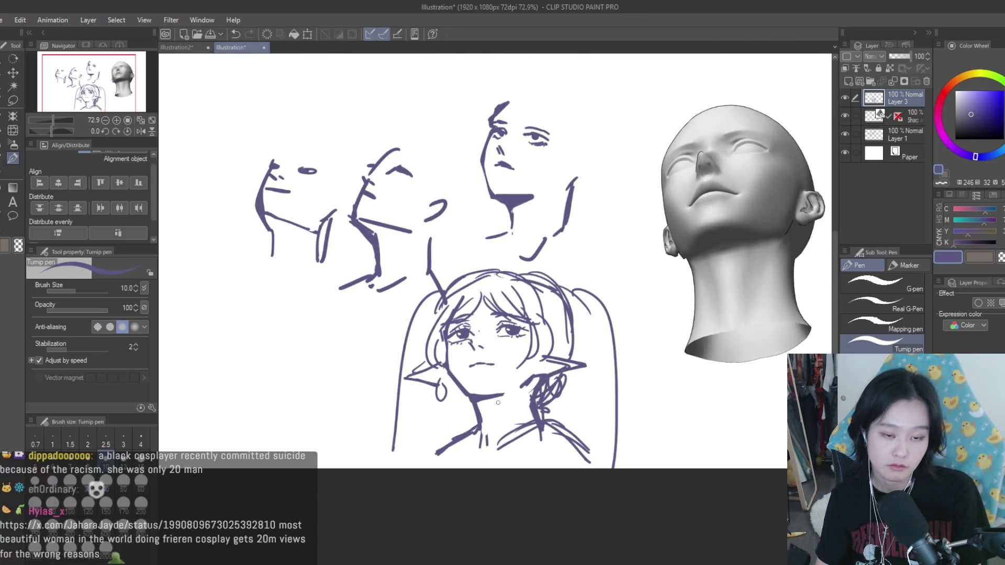
scroll(505, 387, "up", 3)
key("e")
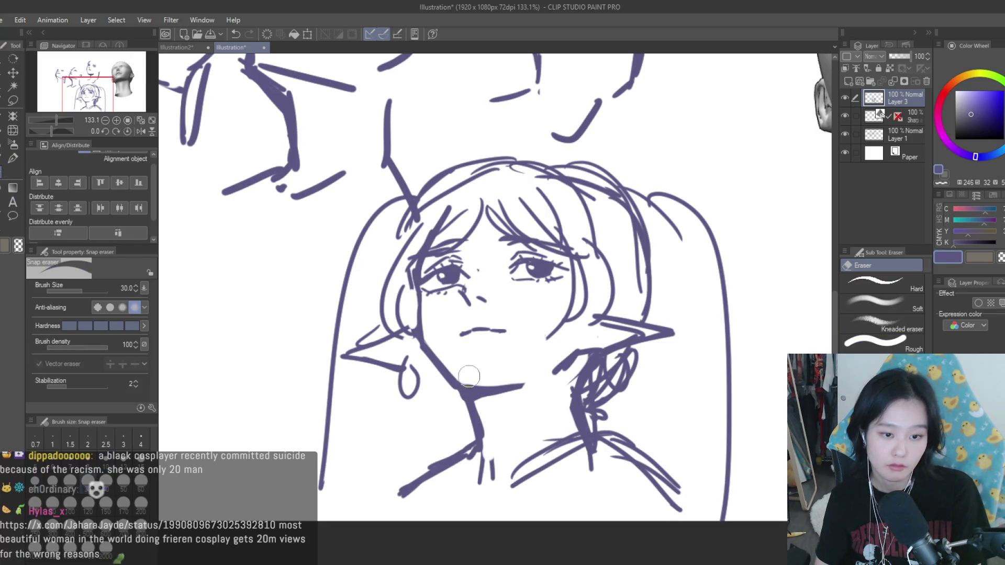
key("p")
scroll(456, 374, "up", 1)
mouse_move(528, 373)
left_mouse_down()
mouse_move(456, 373)
mouse_move(528, 375)
mouse_move(475, 390)
left_mouse_up()
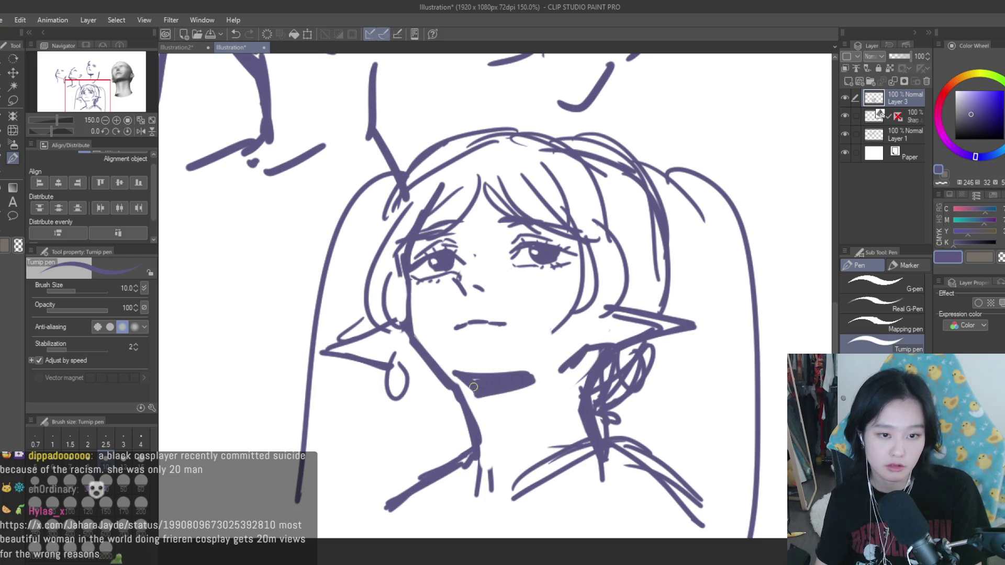
scroll(445, 377, "down", 5)
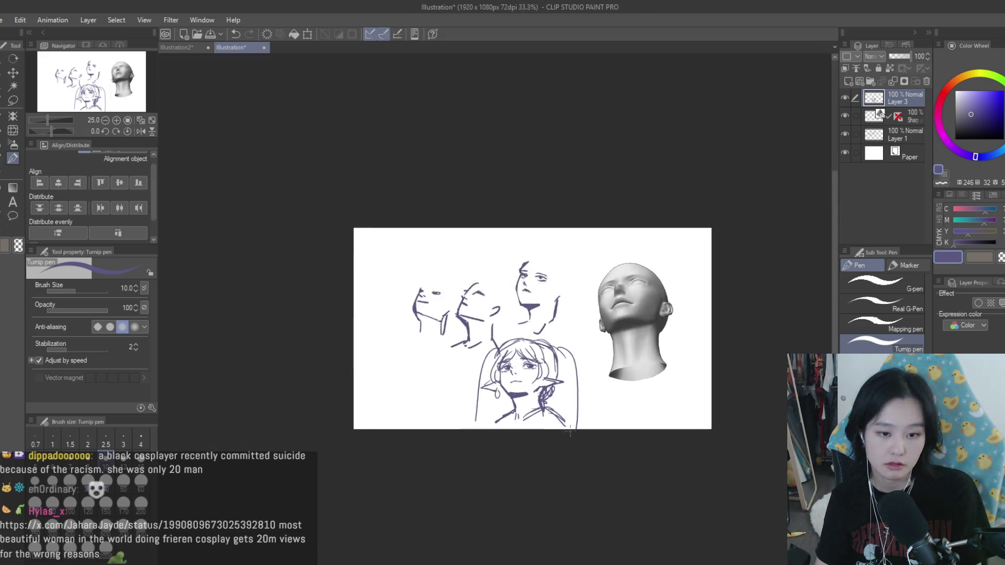
key("e")
scroll(468, 346, "up", 5)
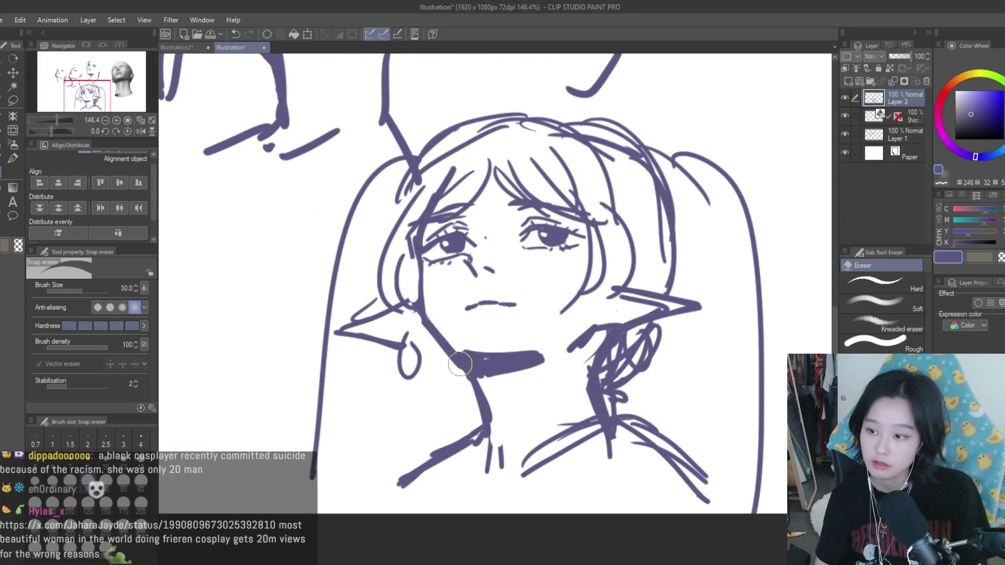
scroll(468, 345, "down", 3)
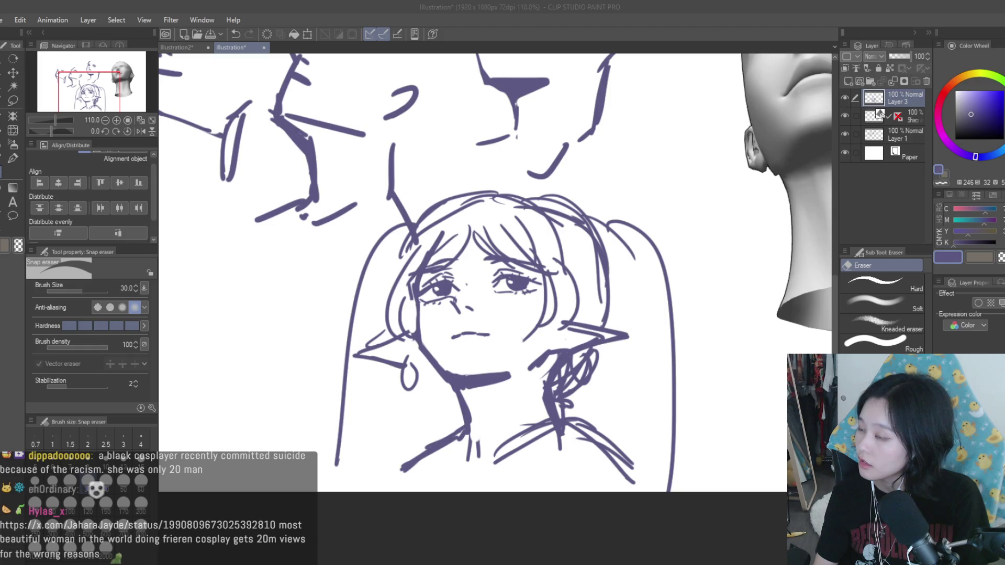
scroll(497, 367, "down", 5)
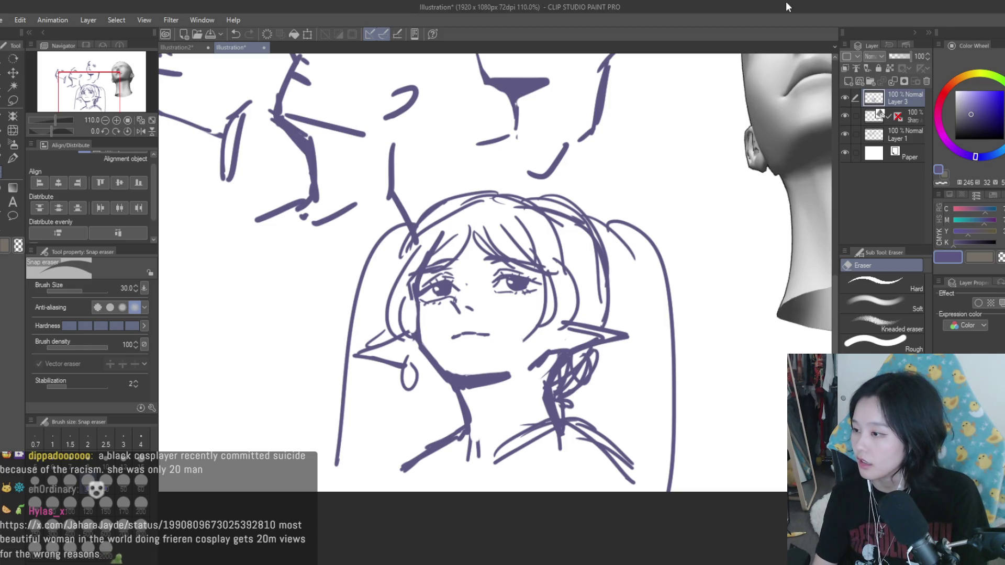
scroll(503, 403, "up", 4)
scroll(503, 403, "up", 1)
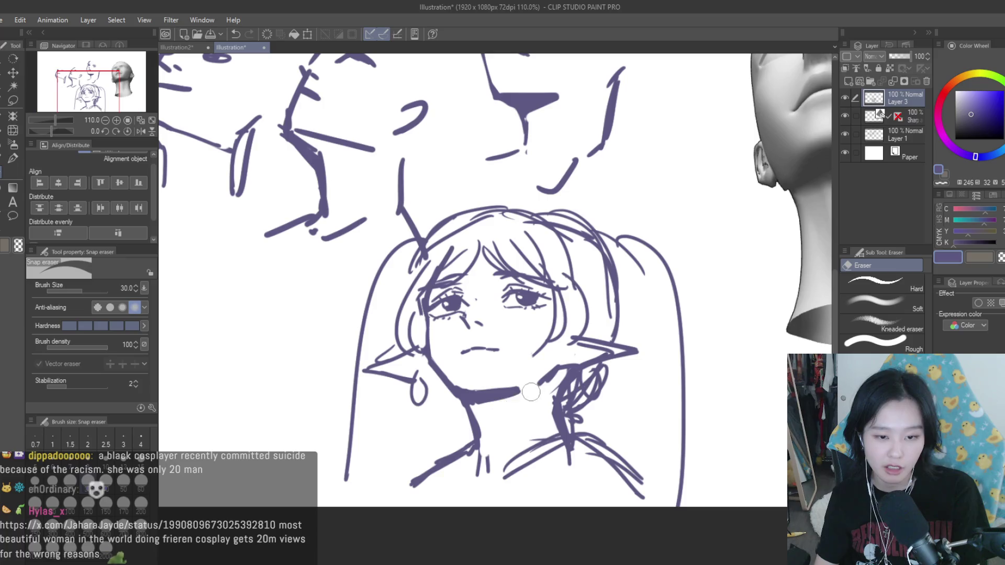
scroll(553, 363, "down", 4)
scroll(499, 379, "up", 1)
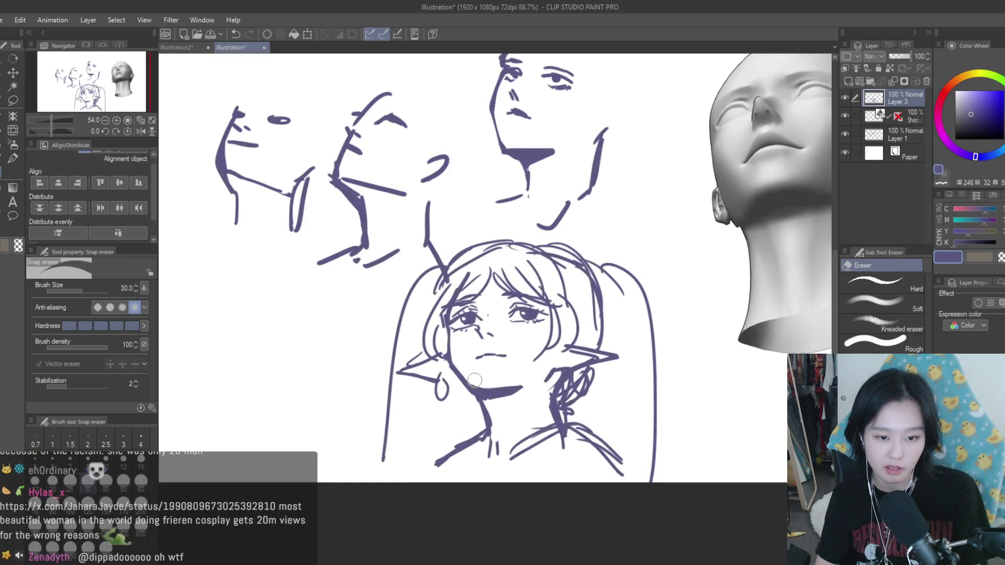
scroll(495, 375, "down", 2)
scroll(522, 394, "up", 1)
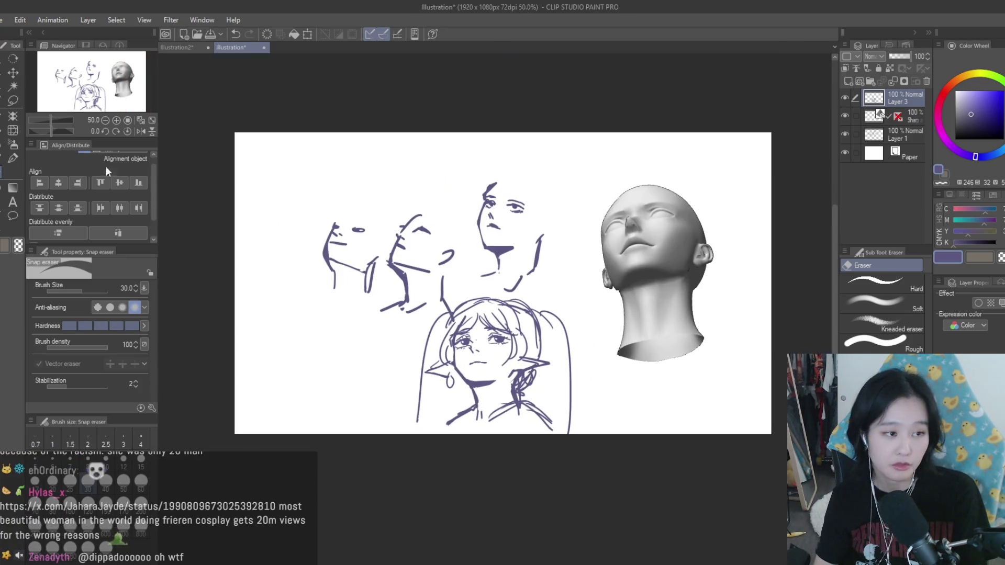
left_click(14, 158)
scroll(486, 345, "up", 3)
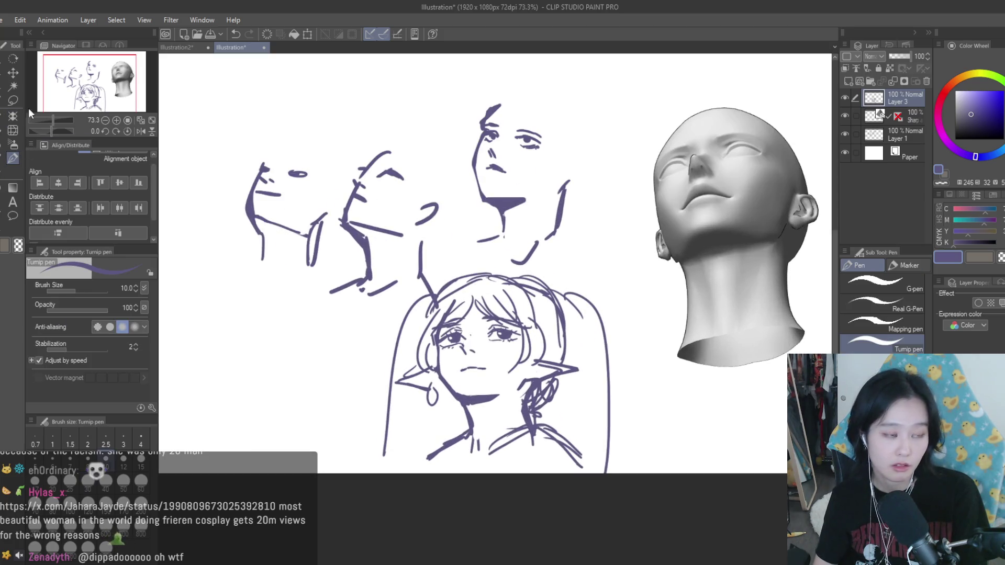
key("m")
key("h")
scroll(512, 360, "up", 3)
mouse_move(507, 286)
left_mouse_down()
mouse_move(448, 293)
mouse_move(502, 337)
mouse_move(509, 331)
left_mouse_up()
Step: Enlarge the selected left eye slightly with Ctrl+T and clear the selection
key("k")
scroll(466, 308, "up", 1)
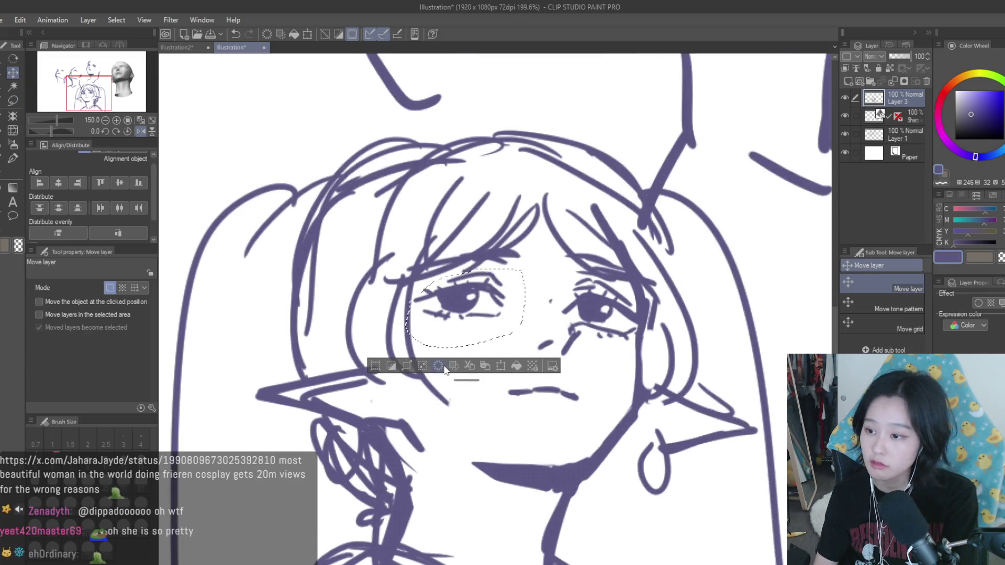
key("ctrl+t")
mouse_move(411, 343)
left_mouse_down()
mouse_move(420, 347)
mouse_move(415, 340)
left_mouse_up()
key("Return")
left_click(536, 362)
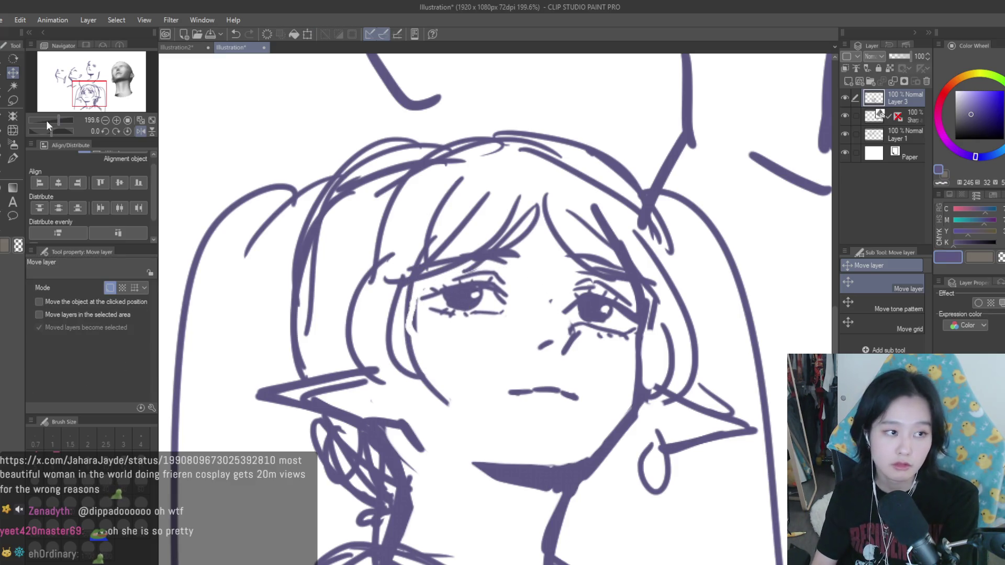
Step: Lasso the right eye, shrink it to 94% and nudge it up slightly
key("m")
left_click_drag(639, 330, 592, 275)
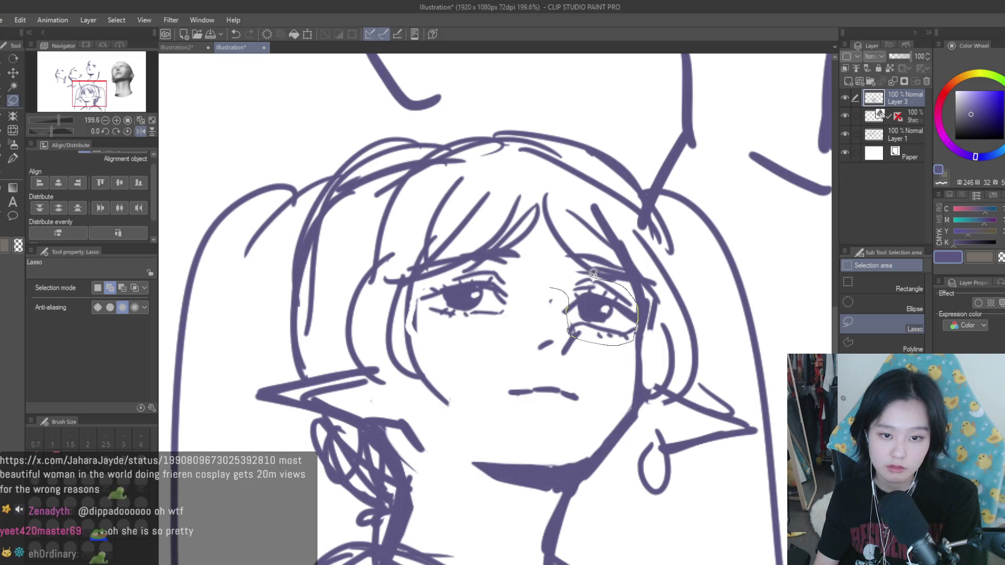
key("ctrl+t")
left_click_drag(640, 351, 633, 343)
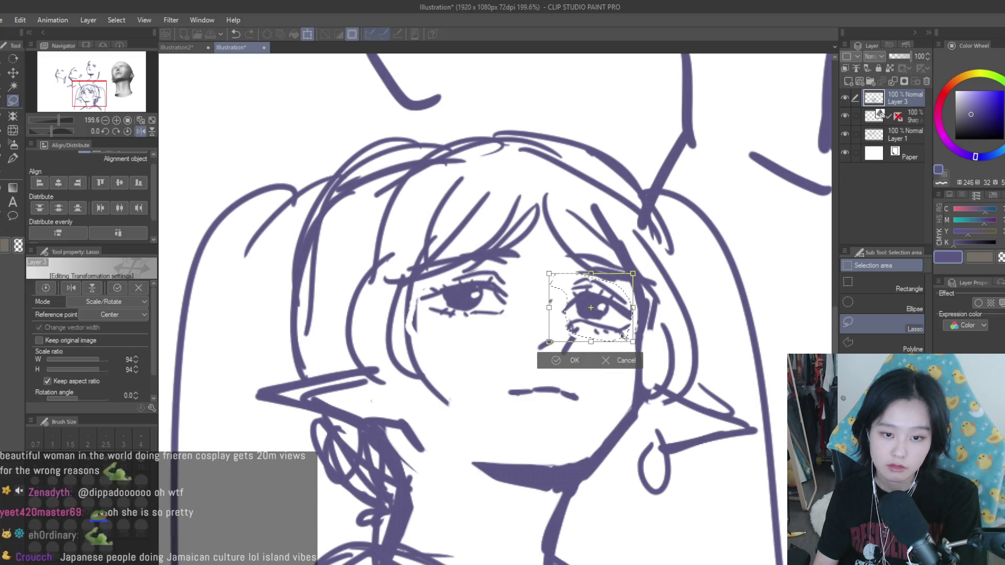
left_click_drag(605, 290, 605, 289)
key("Return")
scroll(605, 290, "down", 3)
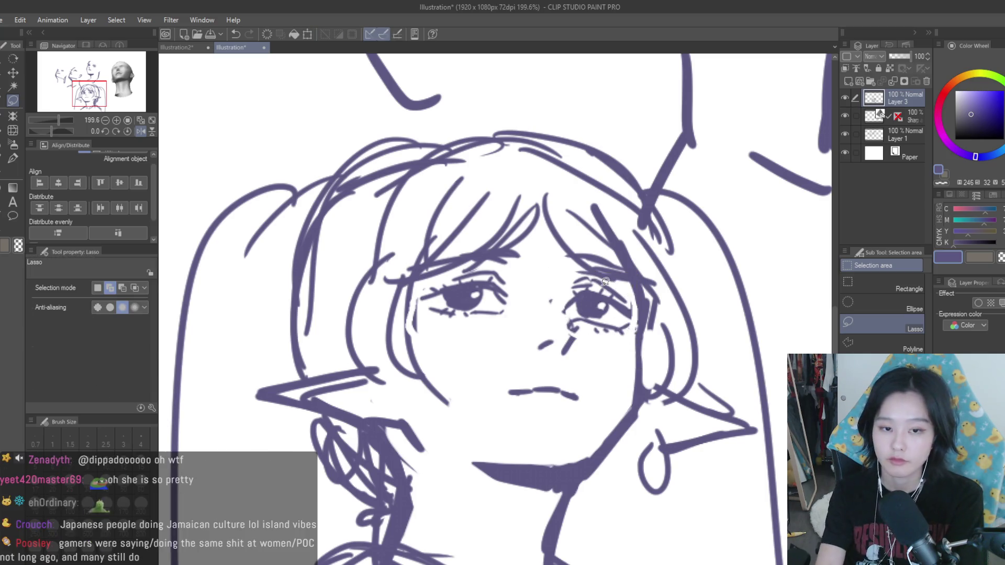
scroll(173, 108, "down", 3)
scroll(174, 109, "up", 3)
Step: Outline the left eye again, deselect it and fit the whole sketch in view
key("k")
left_click_drag(475, 273, 439, 304)
scroll(491, 314, "up", 3)
key("ctrl+d")
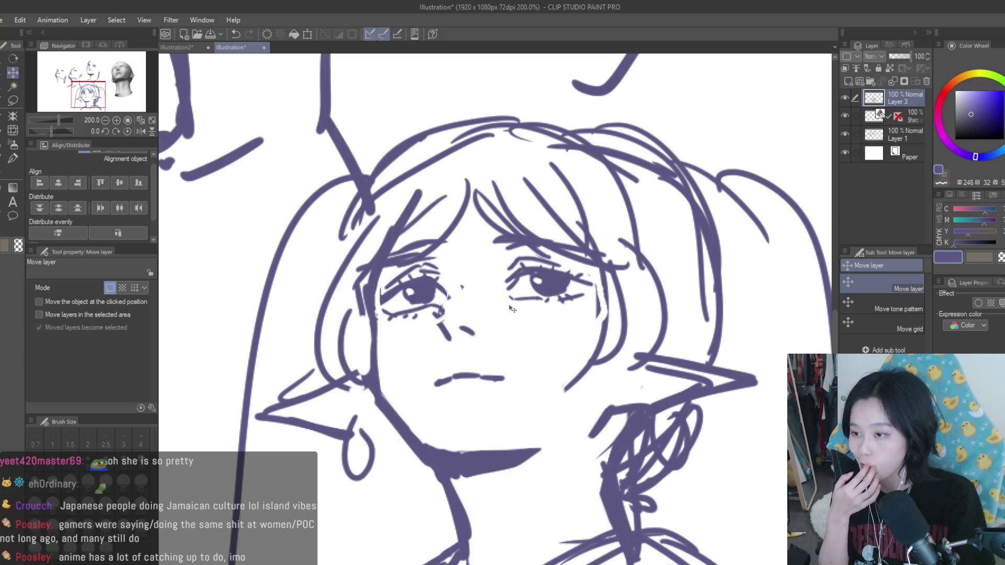
key("ctrl+0")
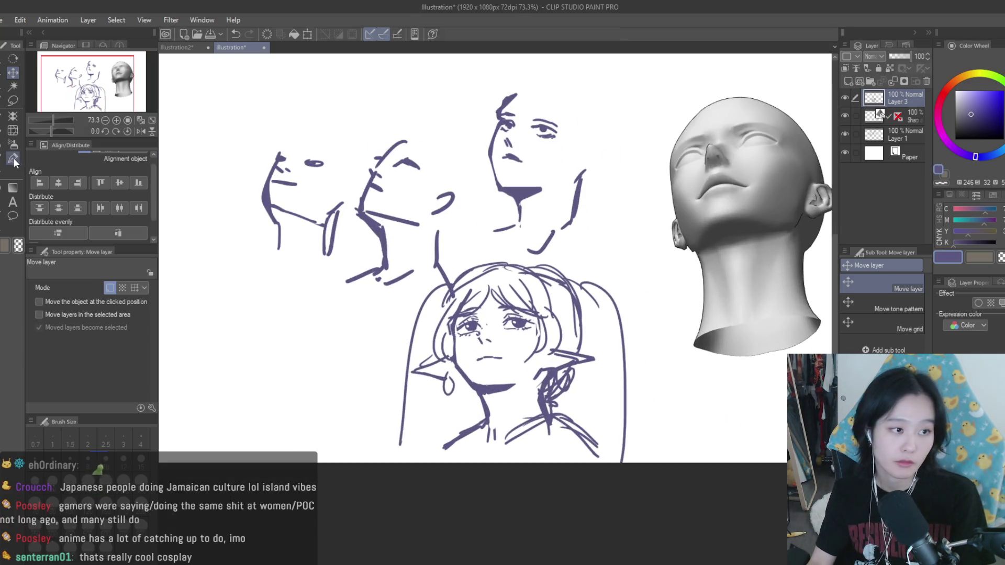
Step: Extend the tear line under the left eye and redraw the nose mark thicker
left_click(14, 159)
scroll(492, 340, "up", 5)
left_click_drag(440, 314, 456, 345)
left_click_drag(471, 330, 485, 340)
Step: Erase the stray bit above the left eye, set pen size 8, and undo once
key("e")
left_click_drag(398, 280, 403, 286)
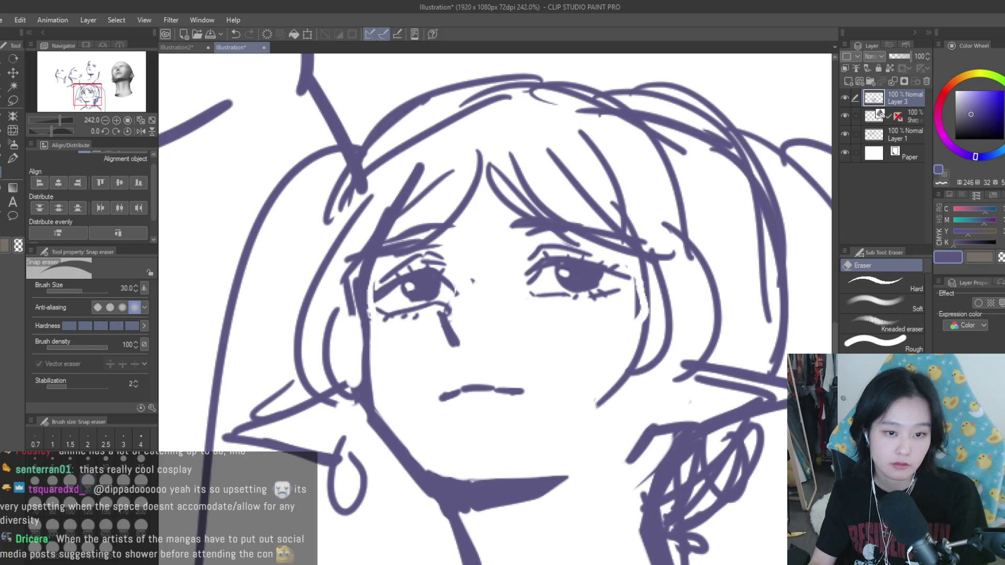
left_click(13, 159)
scroll(467, 285, "down", 5)
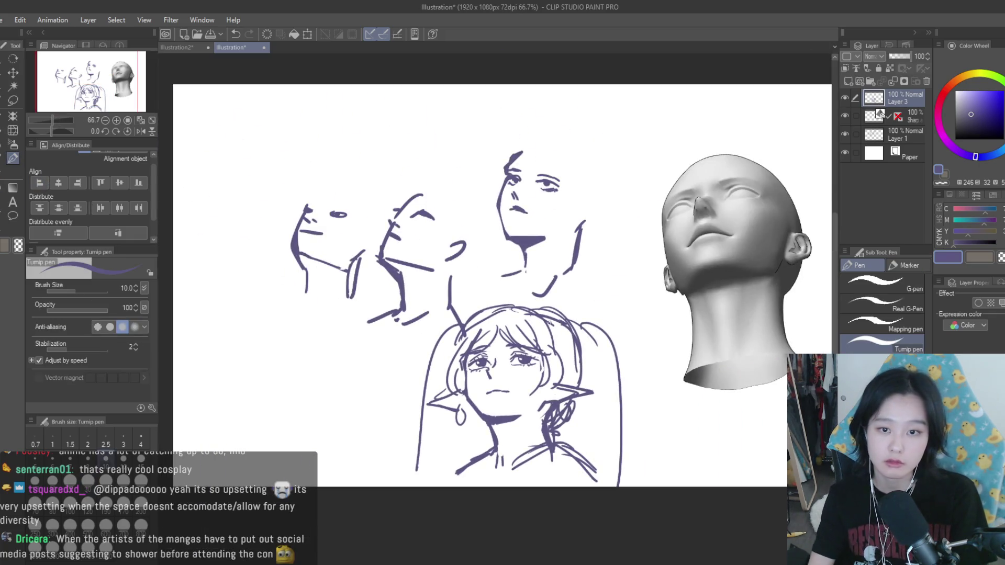
key("bracketleft")
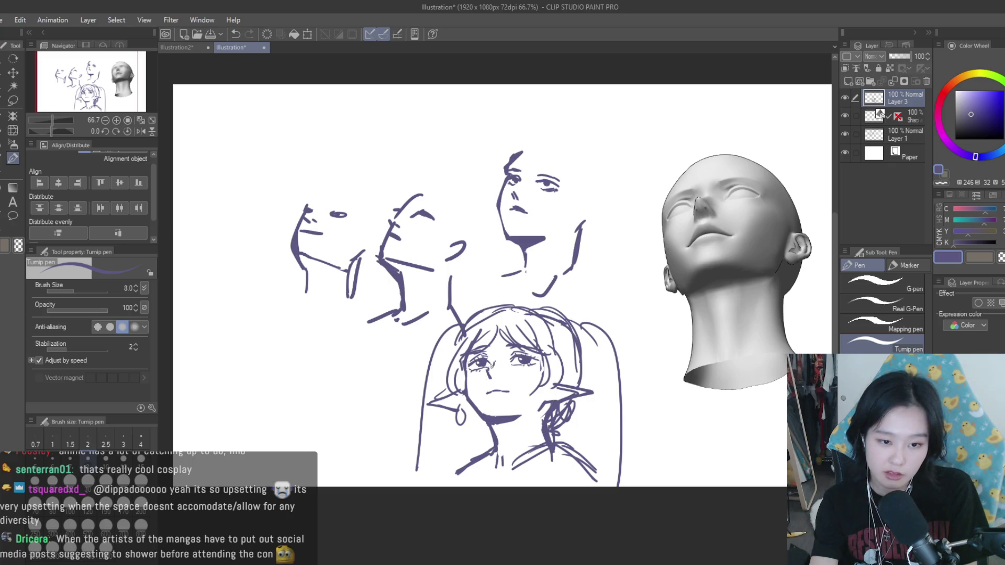
key("ctrl+z")
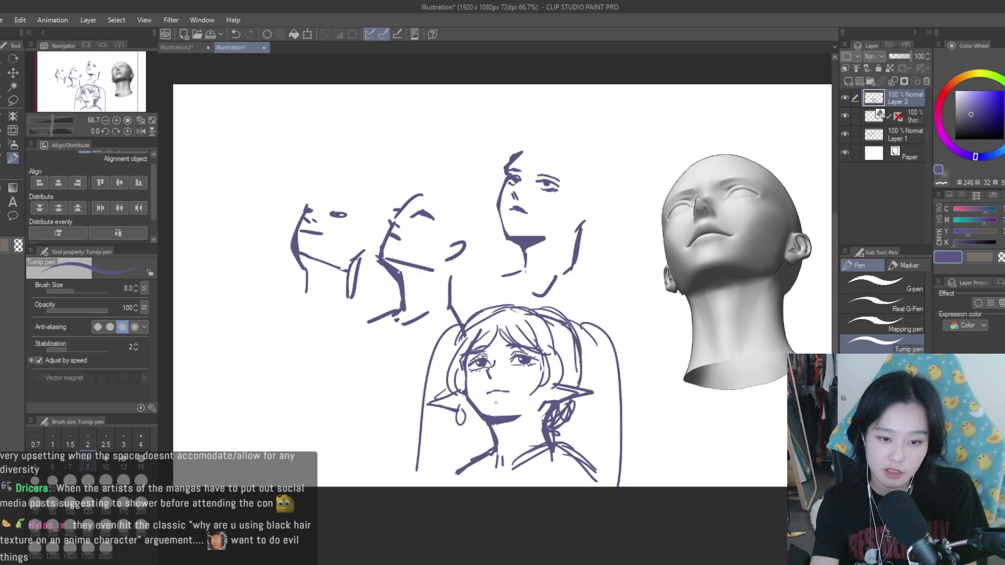
Step: Lasso the girl's mouth, try moving it, then deselect
left_click(13, 100)
scroll(520, 403, "up", 5)
left_click_drag(510, 366, 492, 361)
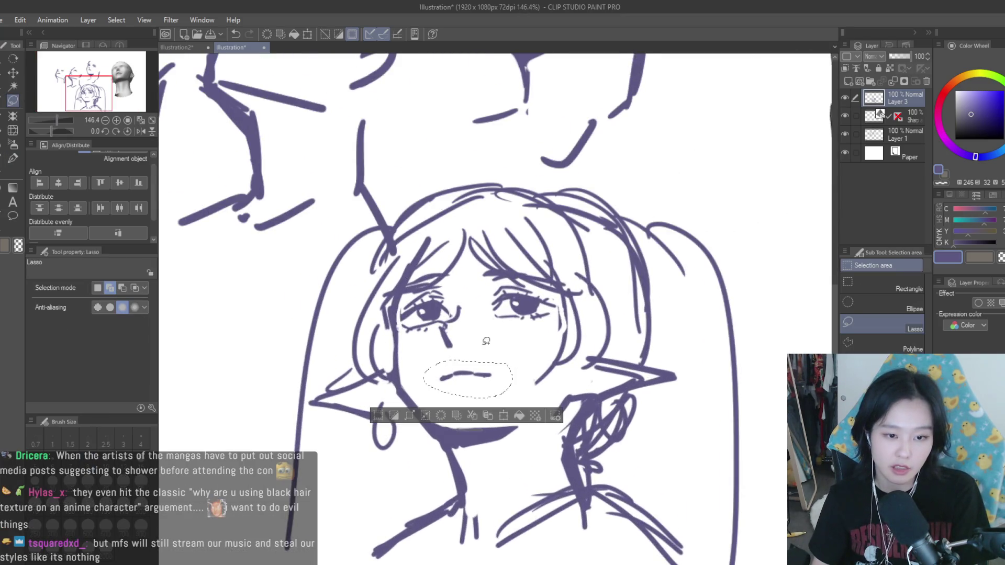
left_click(13, 72)
scroll(485, 368, "down", 2)
scroll(484, 368, "up", 2)
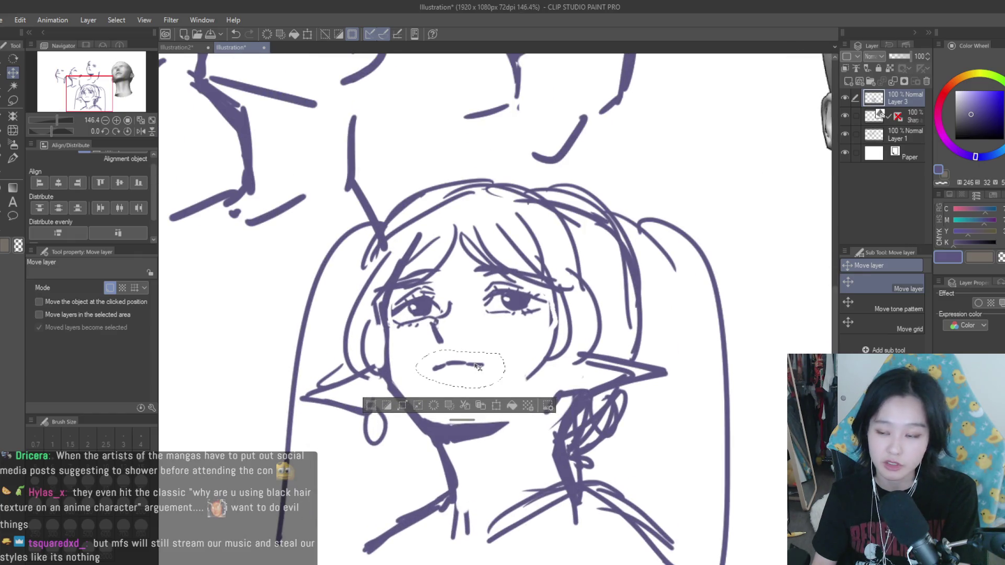
key("ctrl+d")
Step: Flip the canvas back, remove the old curved mouth and draw a straighter mouth line
scroll(478, 367, "down", 4)
key("h")
key("h")
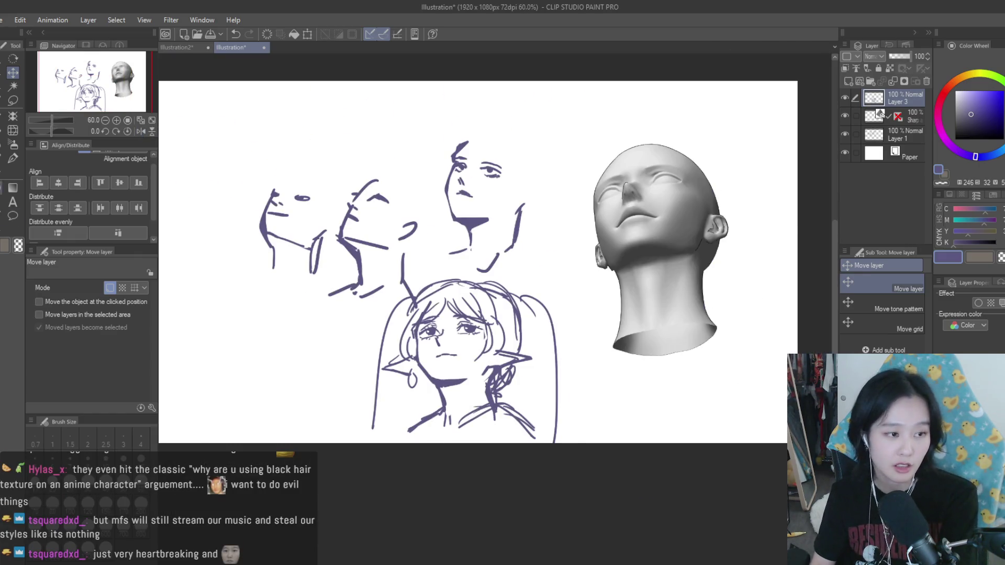
key("e")
scroll(445, 351, "up", 4)
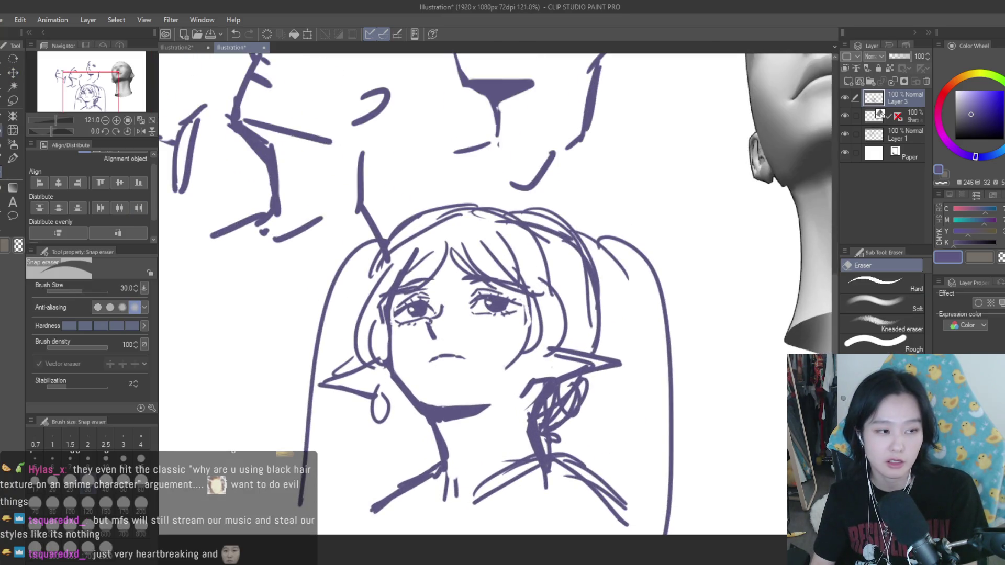
key("p")
scroll(427, 359, "up", 2)
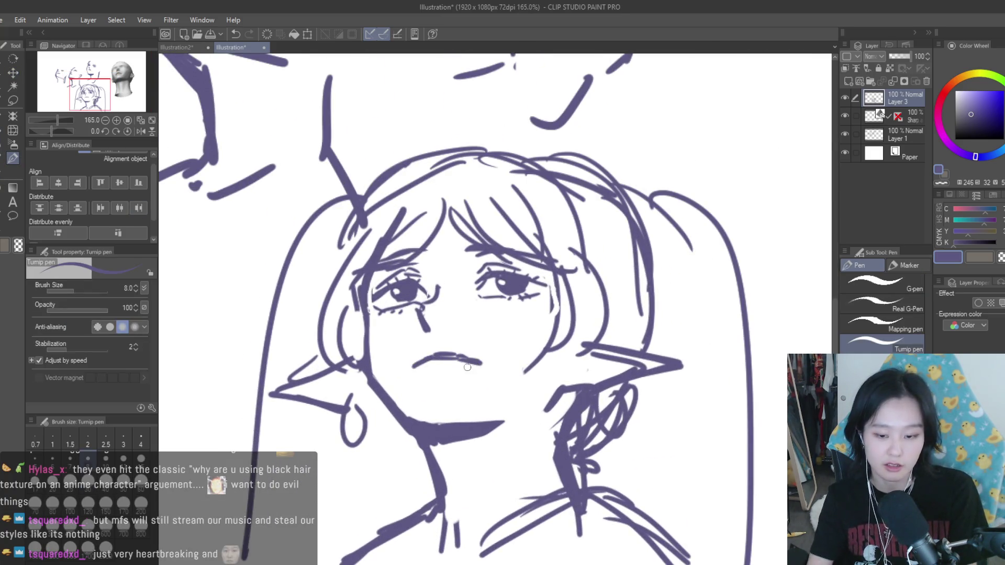
key("ctrl+z")
left_click_drag(405, 358, 489, 356)
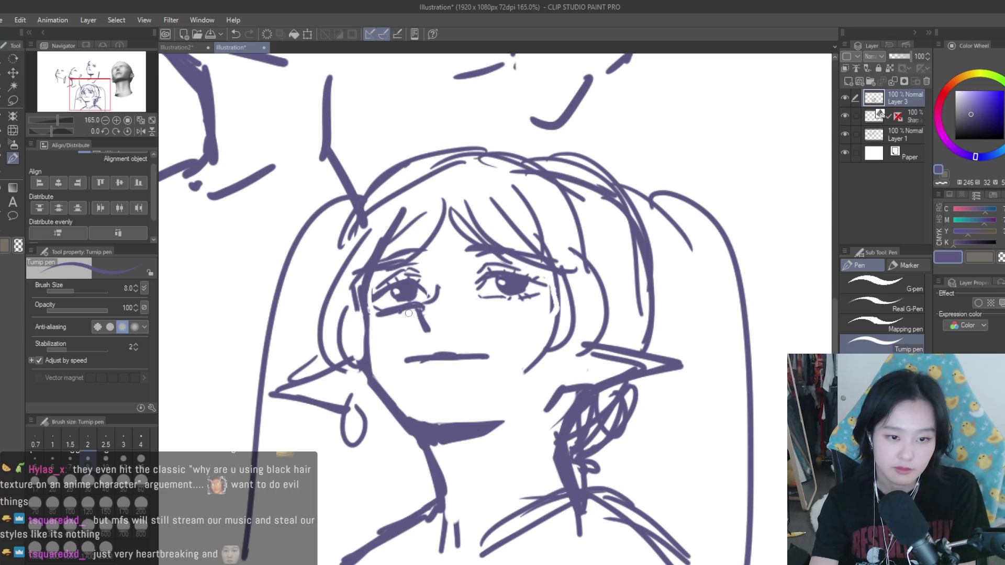
Step: Draw a long curve from the hair to the lower left and fade the layer to 15% opacity
scroll(518, 393, "down", 3)
scroll(576, 419, "down", 5)
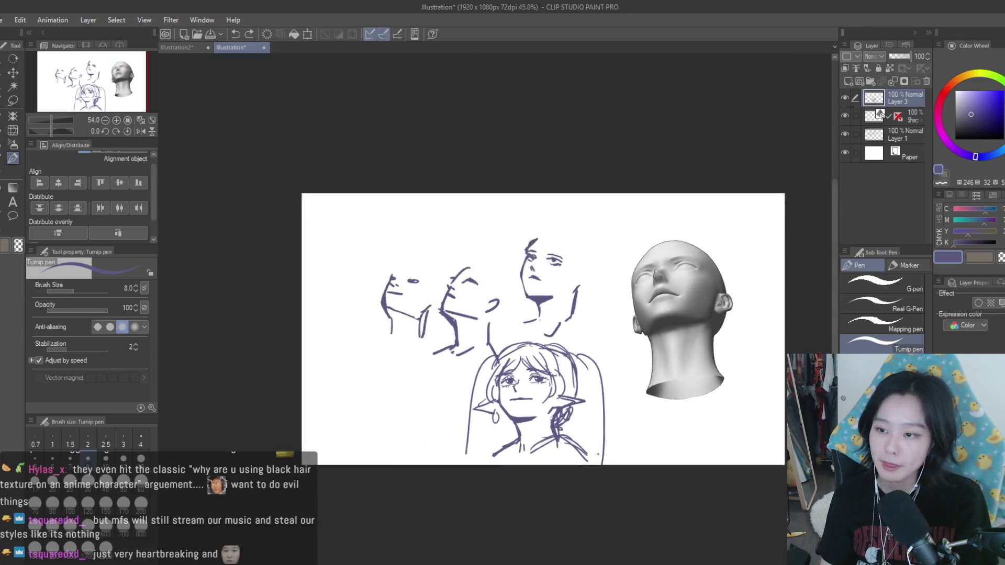
scroll(576, 418, "up", 2)
left_click_drag(494, 340, 342, 398)
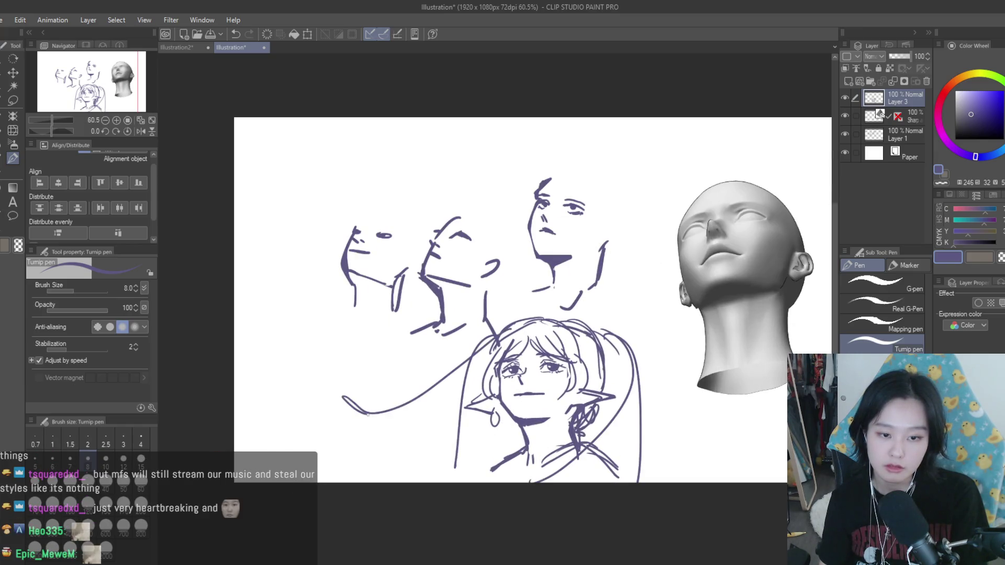
scroll(615, 357, "up", 1)
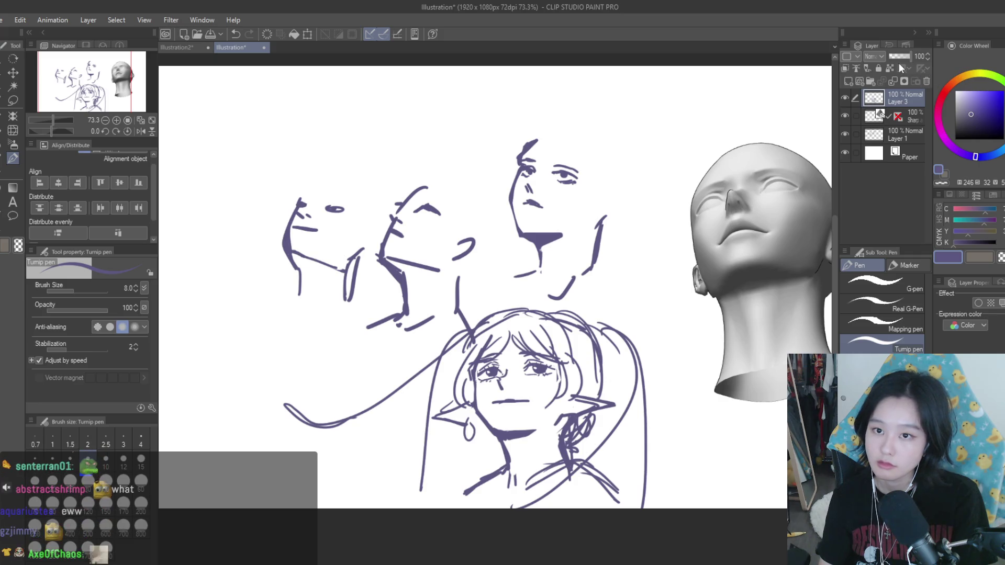
left_click_drag(893, 56, 891, 56)
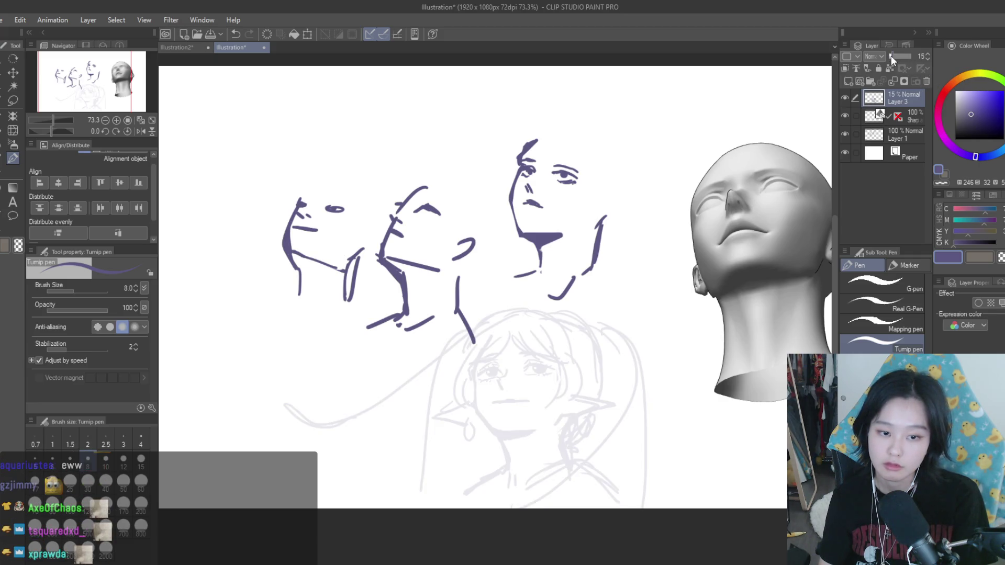
Step: Zoom in on the face sketch and add a new layer above it
scroll(513, 456, "up", 3)
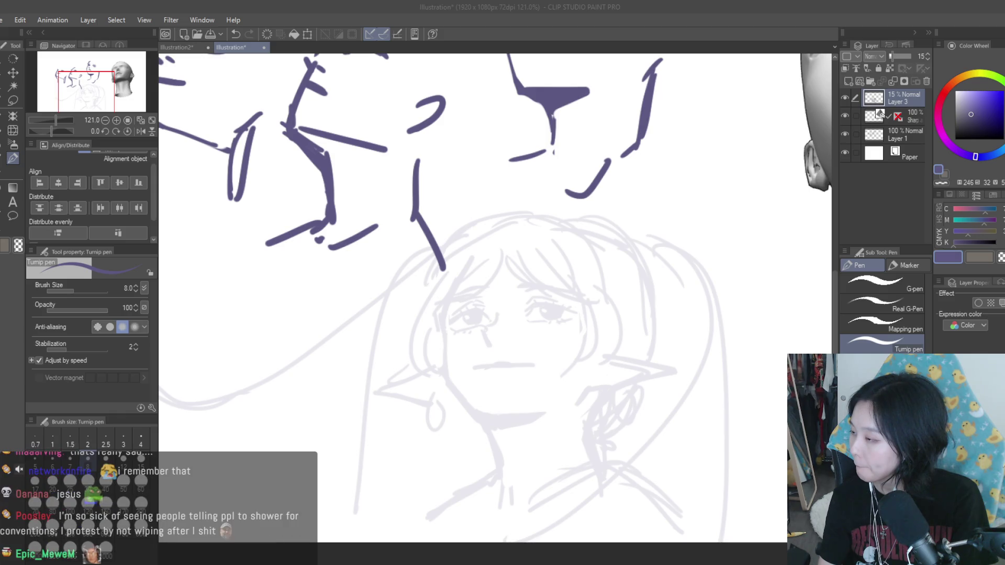
left_click_drag(569, 351, 562, 322)
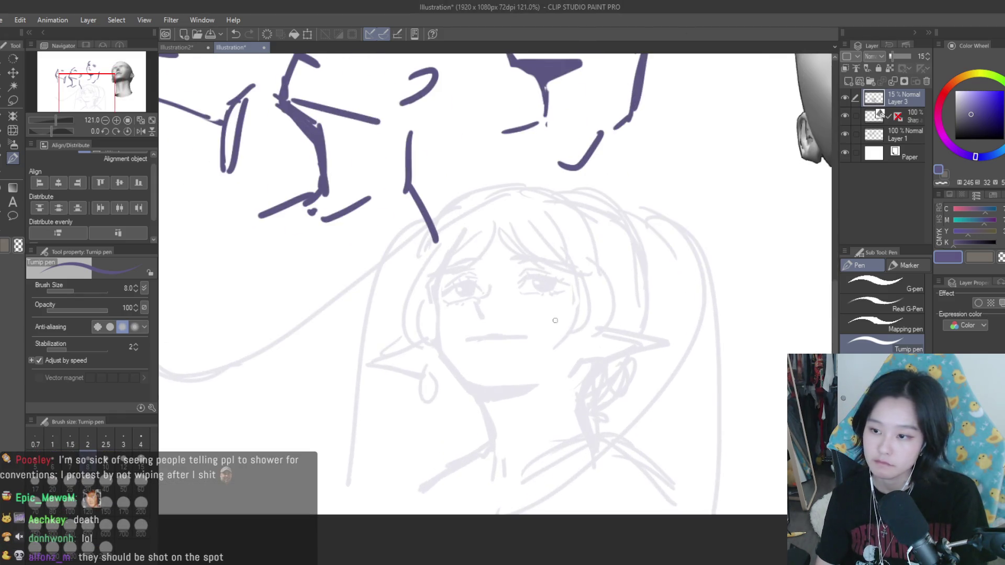
key("ctrl+plus")
key("ctrl+plus")
key("ctrl+plus")
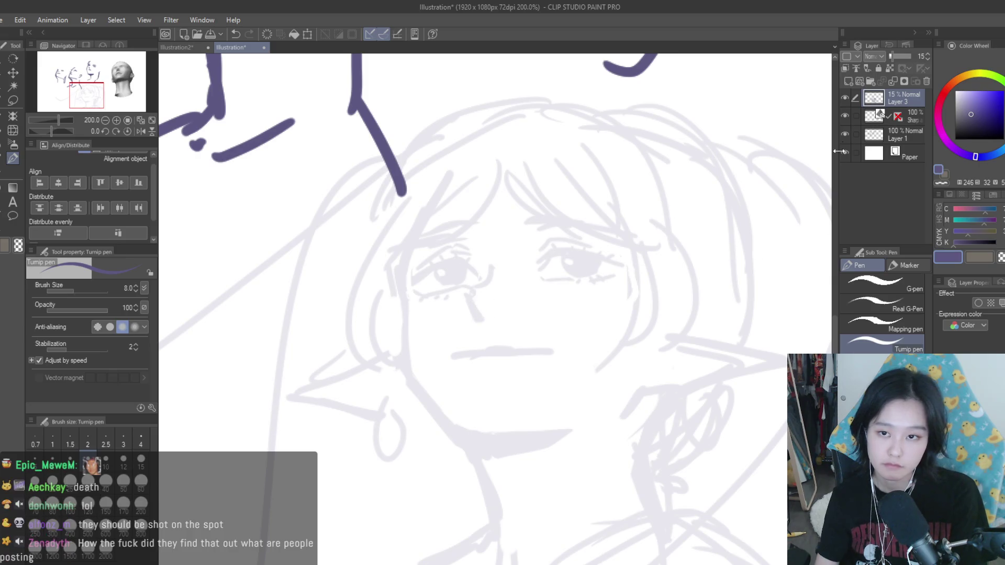
left_click(848, 81)
Step: Draw the nose stroke, redo it slightly shifted, and add a small dark mark beside the nose
scroll(520, 307, "up", 1)
left_click_drag(473, 351, 489, 377)
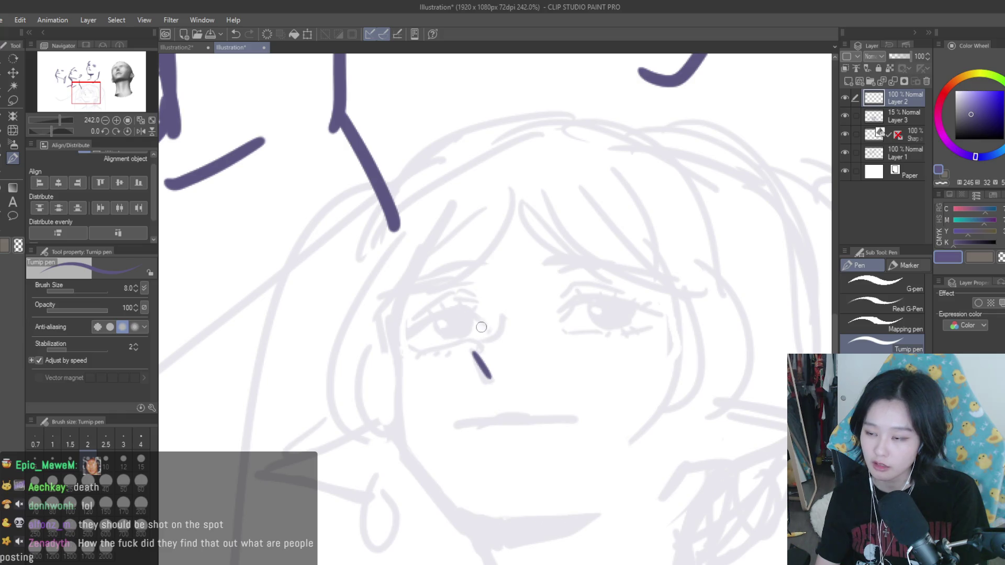
scroll(482, 326, "up", 1)
scroll(511, 369, "down", 2)
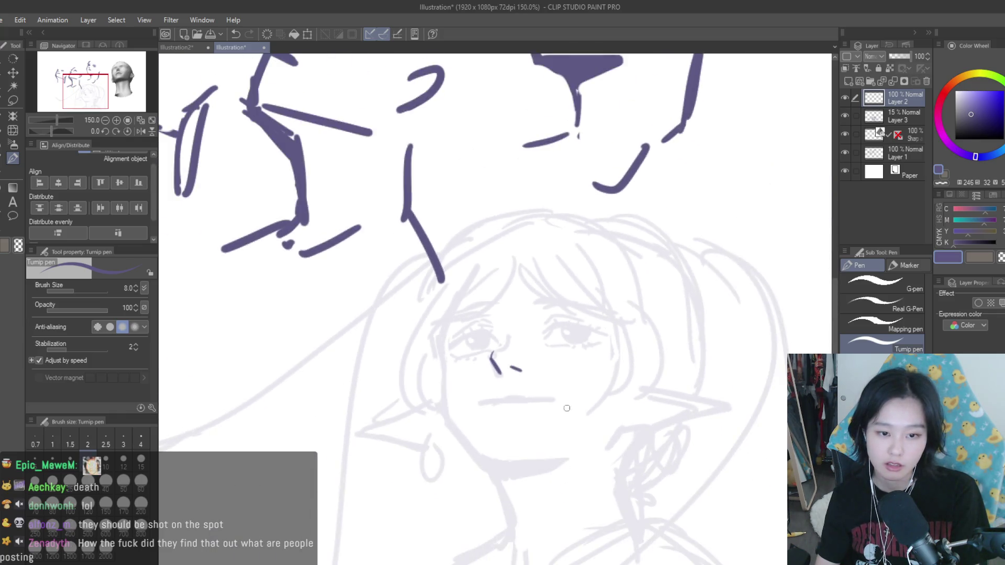
scroll(510, 361, "up", 1)
key("ctrl+z")
left_click_drag(469, 342, 482, 369)
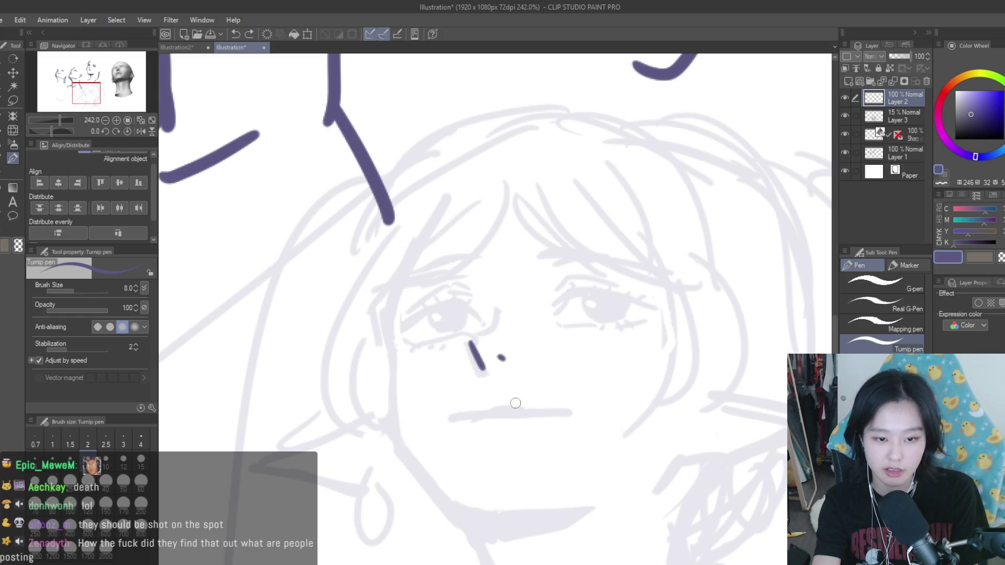
scroll(444, 377, "down", 10)
scroll(489, 410, "up", 10)
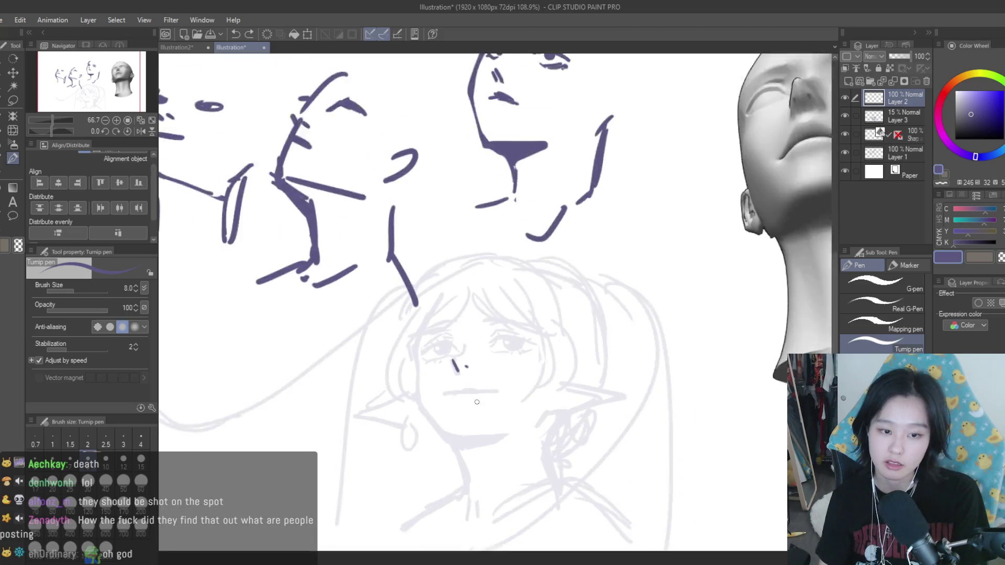
left_click_drag(478, 383, 425, 391)
scroll(496, 390, "down", 5)
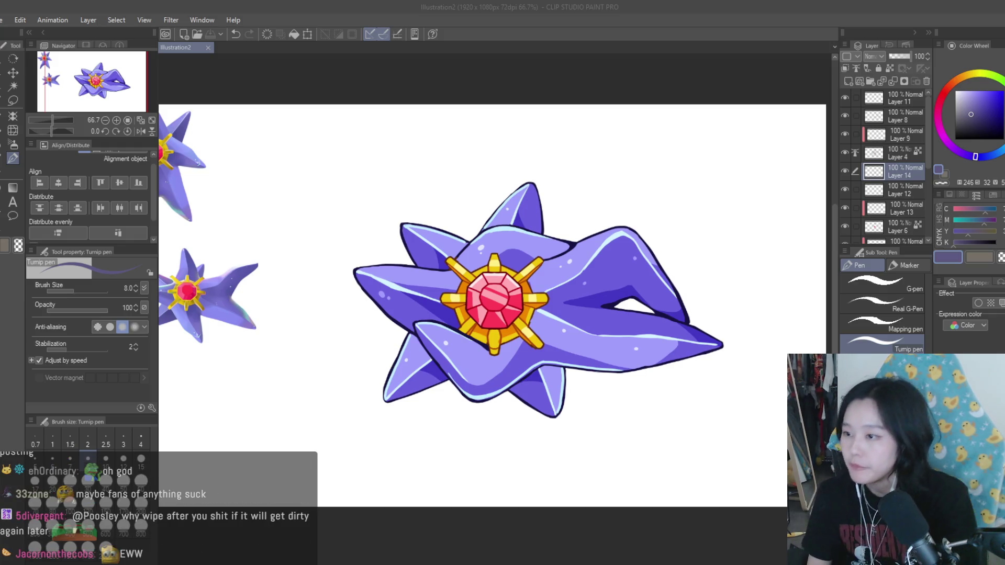
scroll(580, 256, "down", 1)
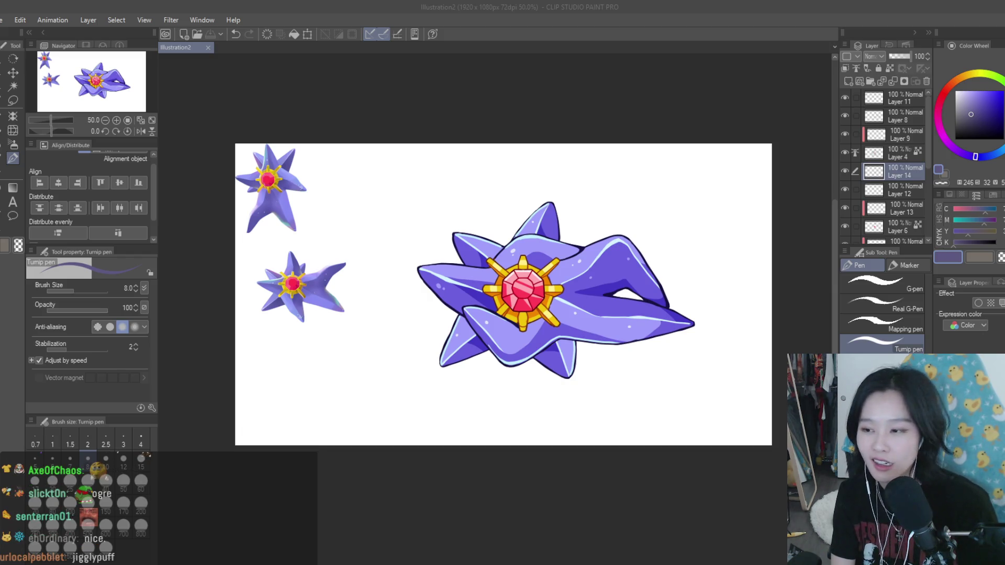
left_click(849, 82)
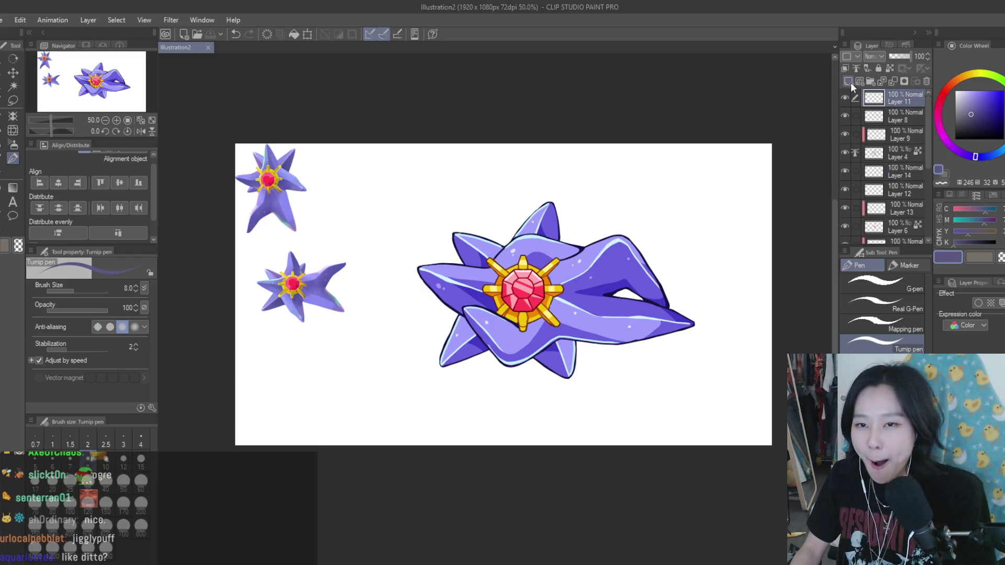
Step: Pick dark navy on the color wheel and paint a few strokes on the Starmie in Layer 15
scroll(678, 320, "up", 3)
left_click(678, 320, "alt")
scroll(678, 320, "up", 4)
mouse_move(628, 293)
left_mouse_down()
mouse_move(638, 298)
mouse_move(566, 300)
mouse_move(602, 287)
mouse_move(600, 296)
left_mouse_up()
scroll(600, 296, "down", 10)
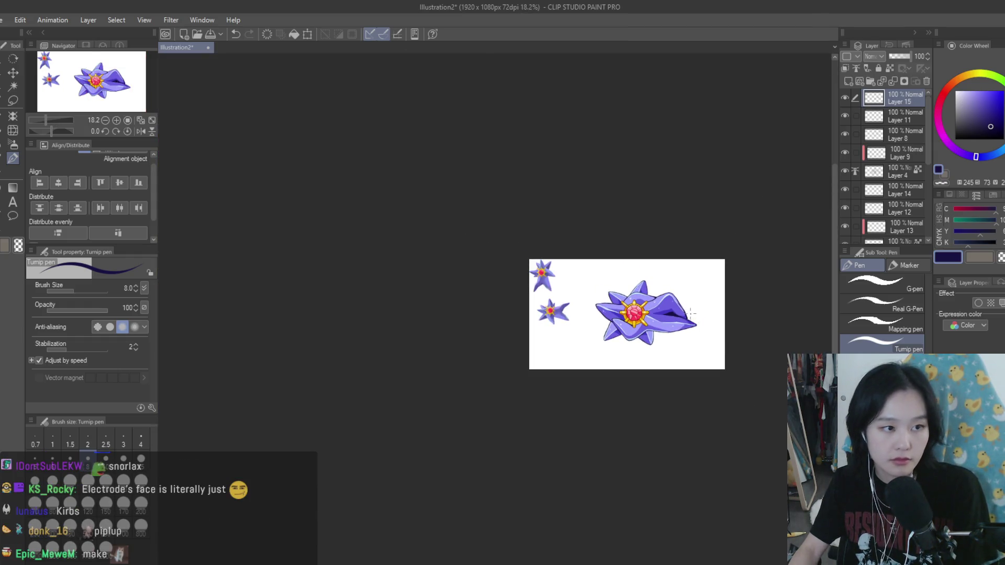
scroll(689, 310, "up", 5)
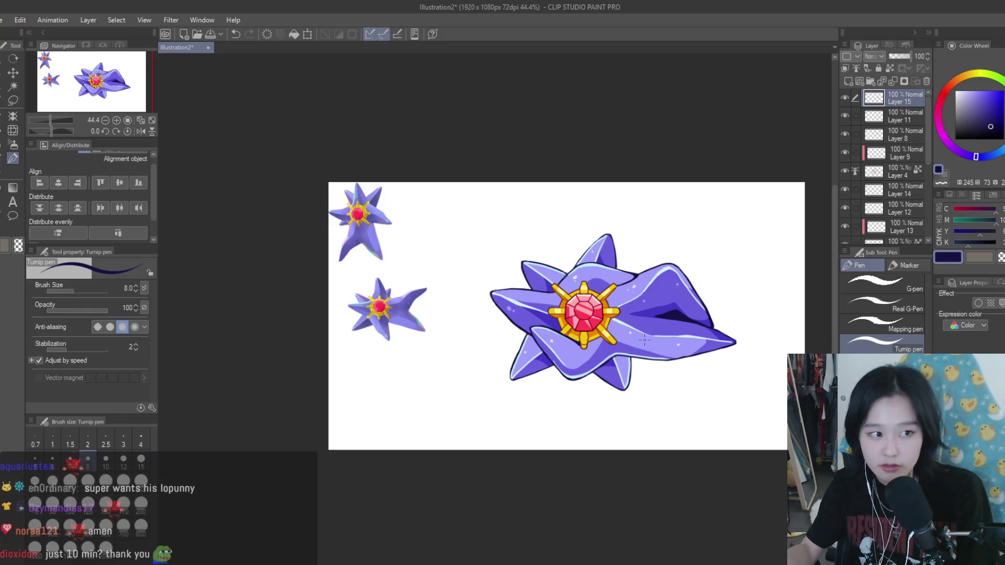
Step: Undo the last dark navy fill on the Starmie painting
scroll(532, 254, "down", 1)
scroll(531, 253, "down", 1)
scroll(604, 286, "up", 1)
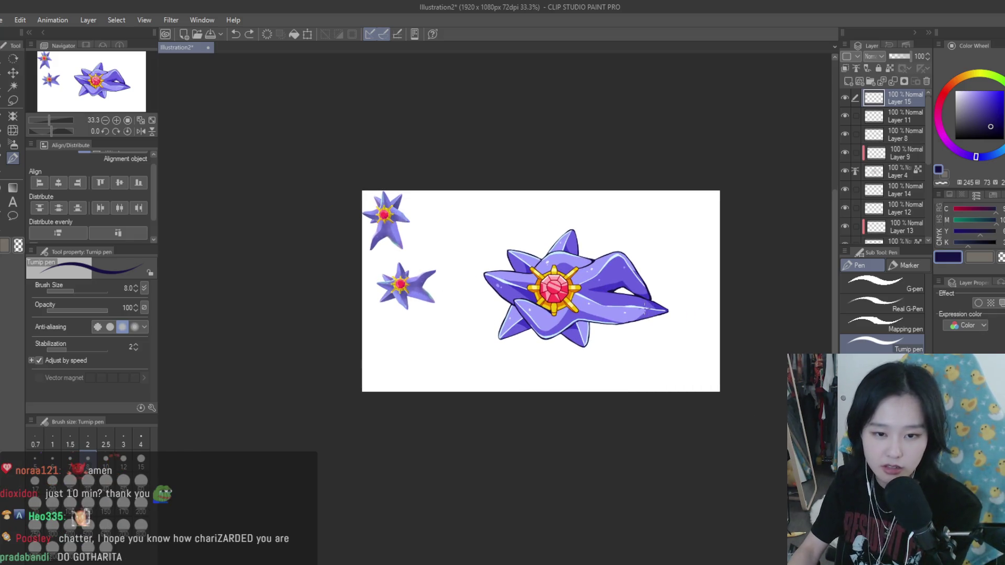
scroll(619, 309, "up", 1)
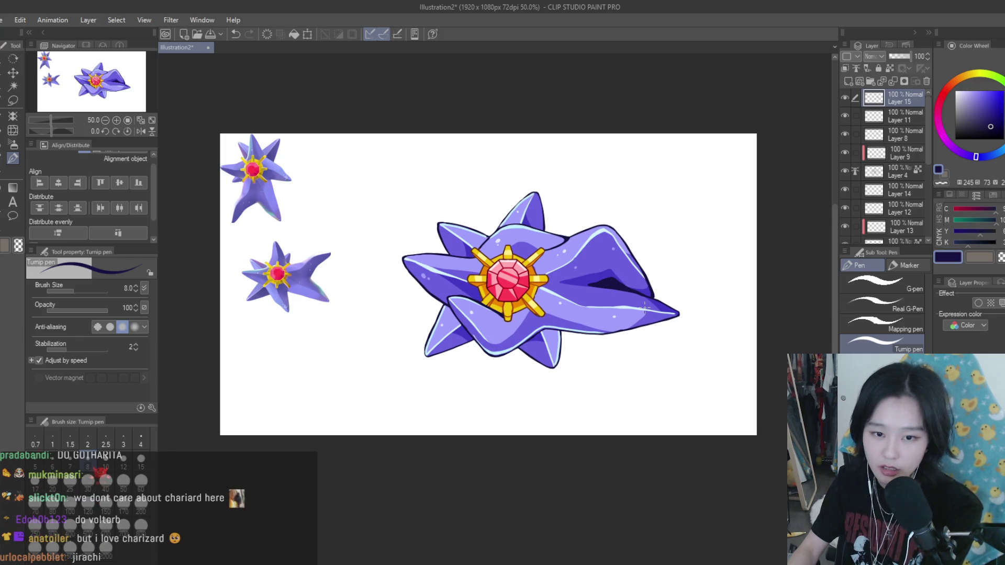
key("ctrl+z")
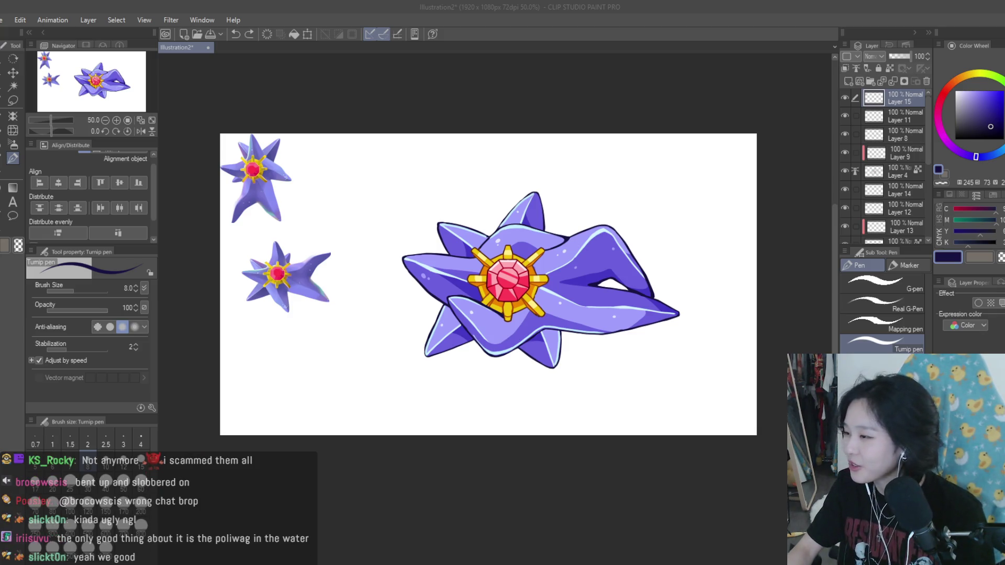
Step: Open the Mew ex card image as a new canvas with Ctrl+Shift+Alt+V and zoom around its art
key("ctrl+shift+alt+v")
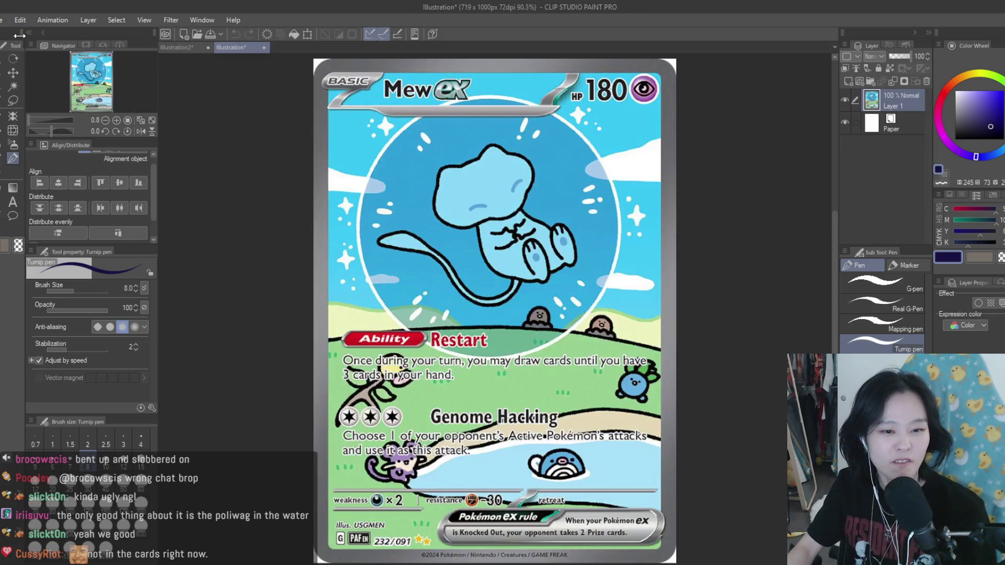
scroll(592, 324, "up", 5)
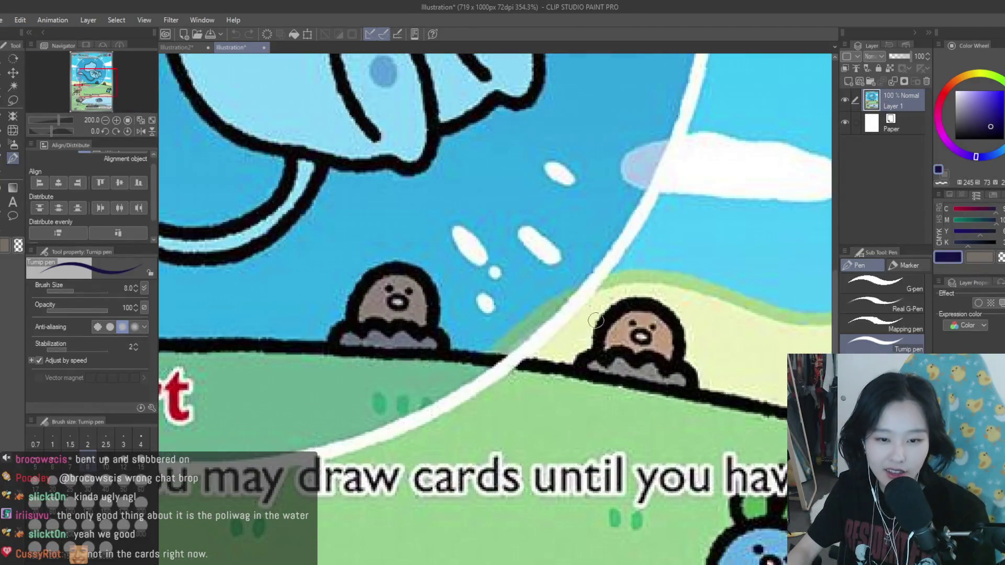
scroll(669, 323, "down", 2)
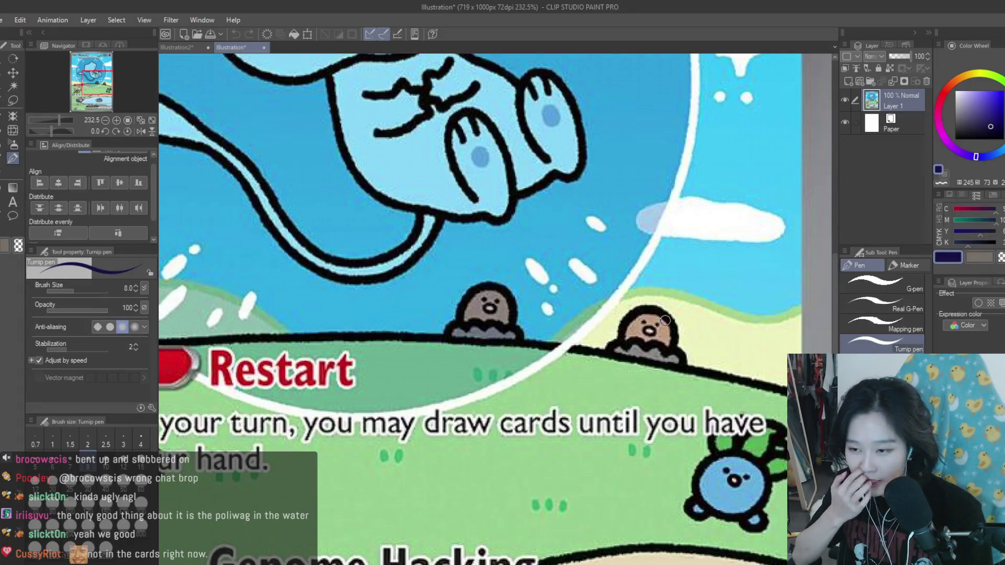
scroll(665, 320, "down", 4)
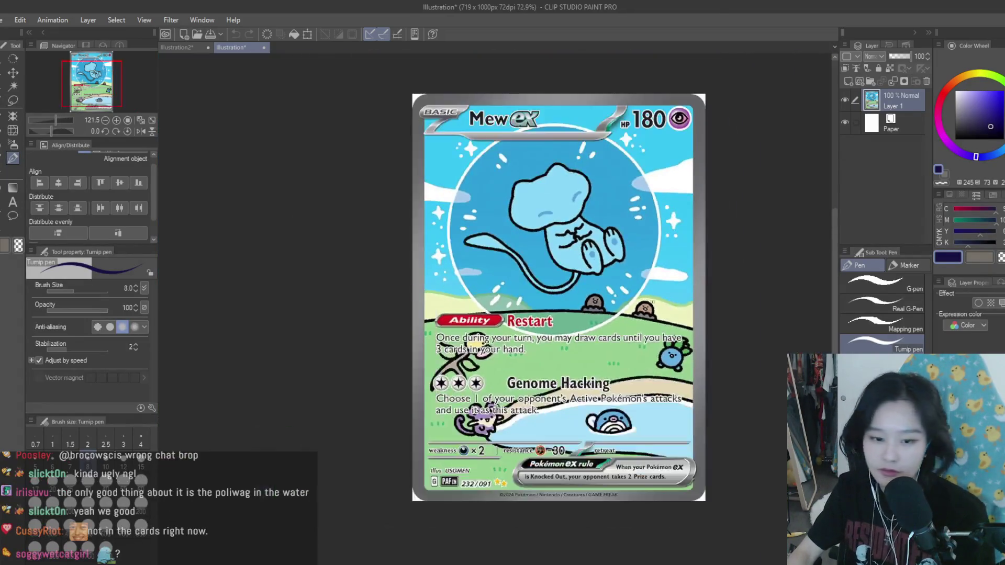
scroll(681, 417, "up", 3)
scroll(680, 416, "down", 2)
scroll(361, 380, "up", 7)
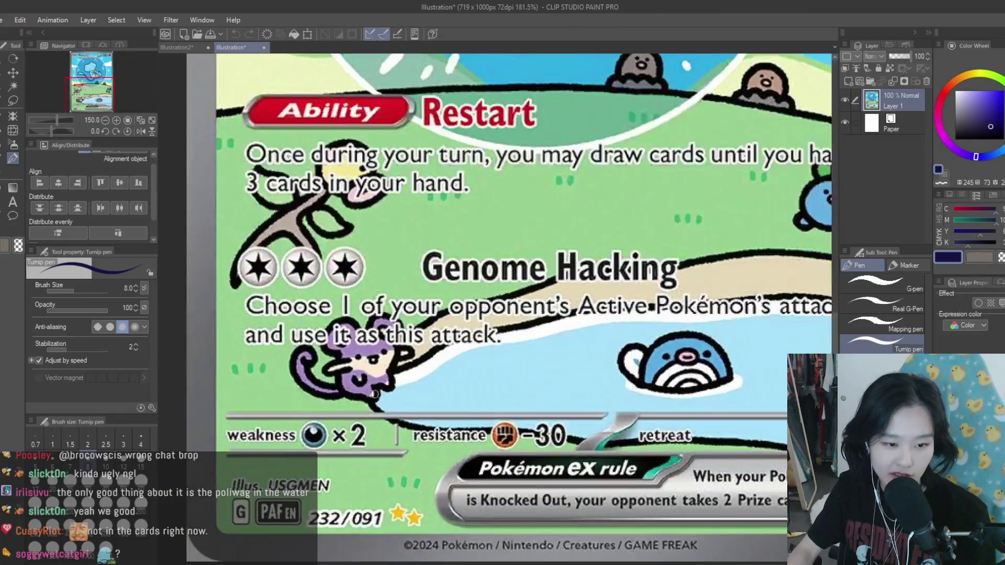
scroll(361, 380, "down", 7)
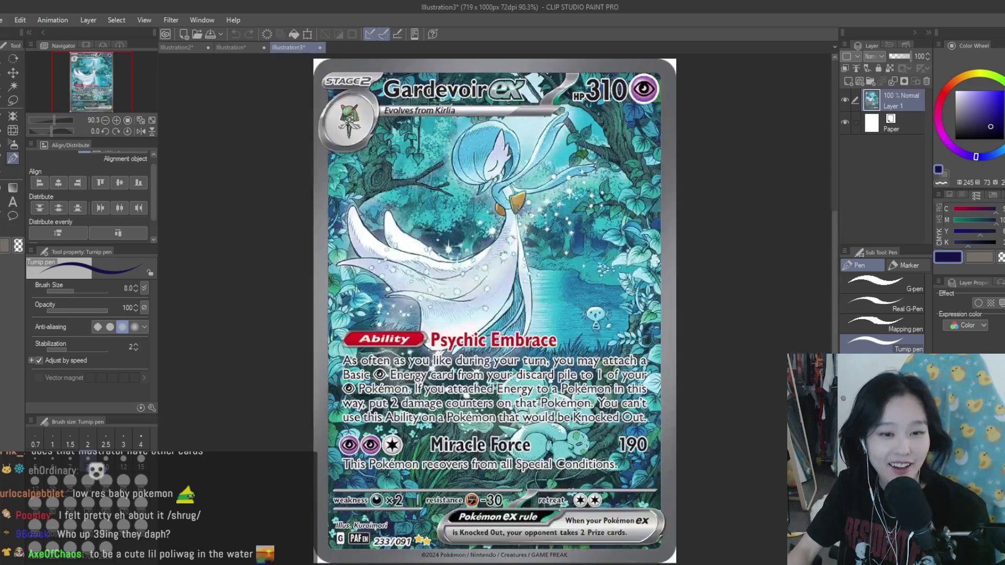
Step: Zoom in and out on the Gardevoir ex card art to examine its details
scroll(607, 319, "up", 5)
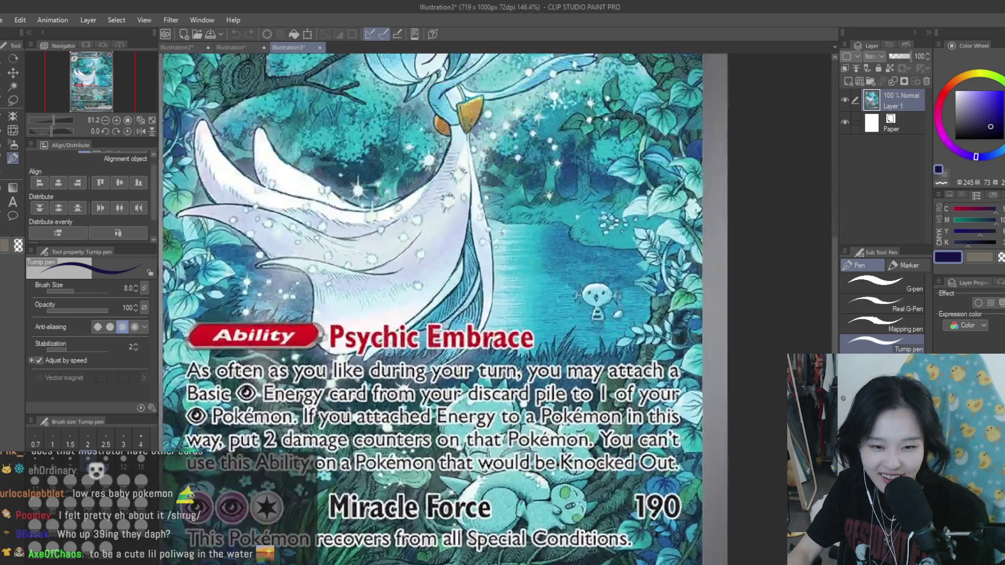
scroll(616, 306, "up", 3)
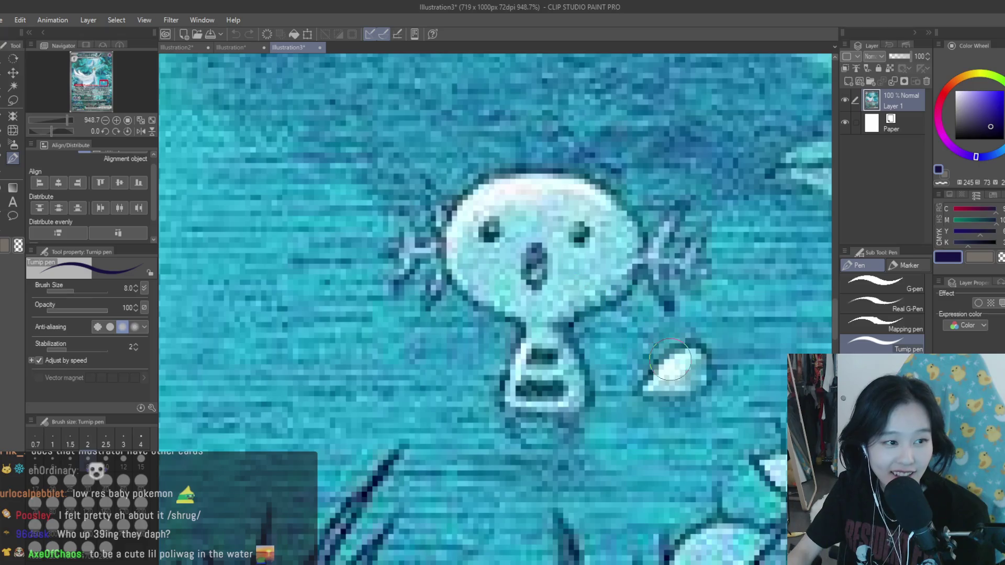
scroll(679, 346, "down", 1)
scroll(679, 346, "down", 8)
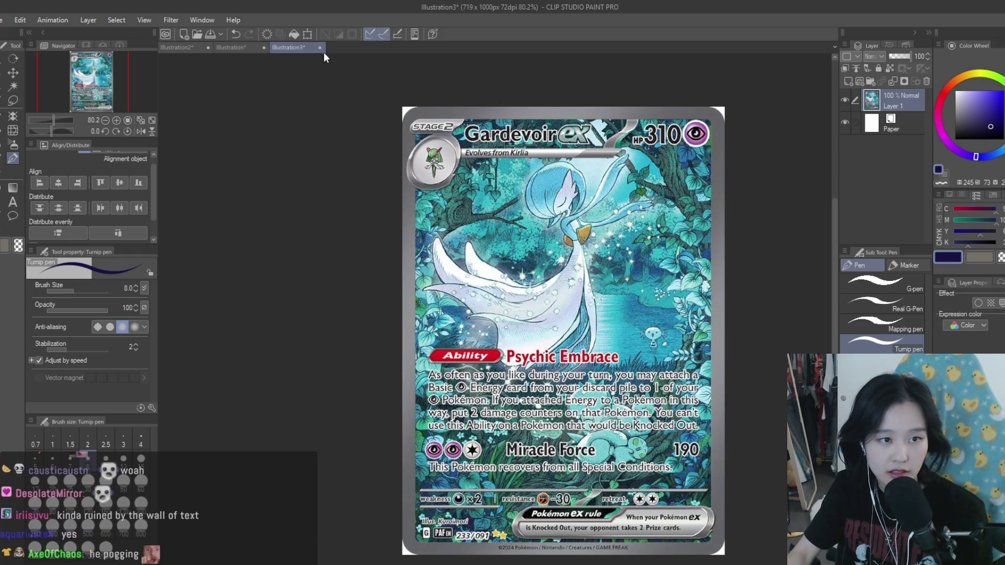
Step: Close the Gardevoir ex and Mew ex card tabs, then save Illustration2
left_click(320, 47)
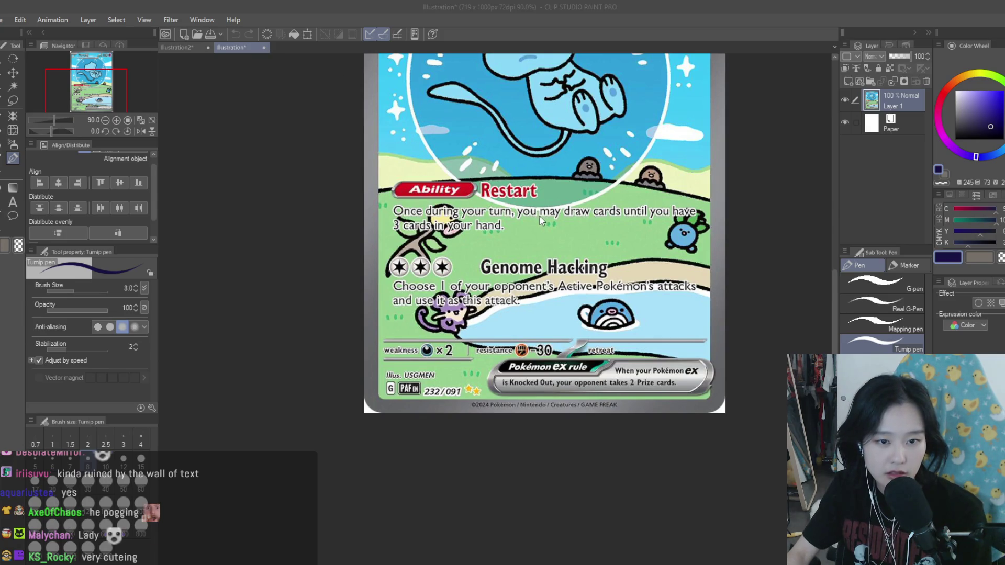
key("n")
scroll(605, 269, "down", 2)
scroll(605, 270, "up", 2)
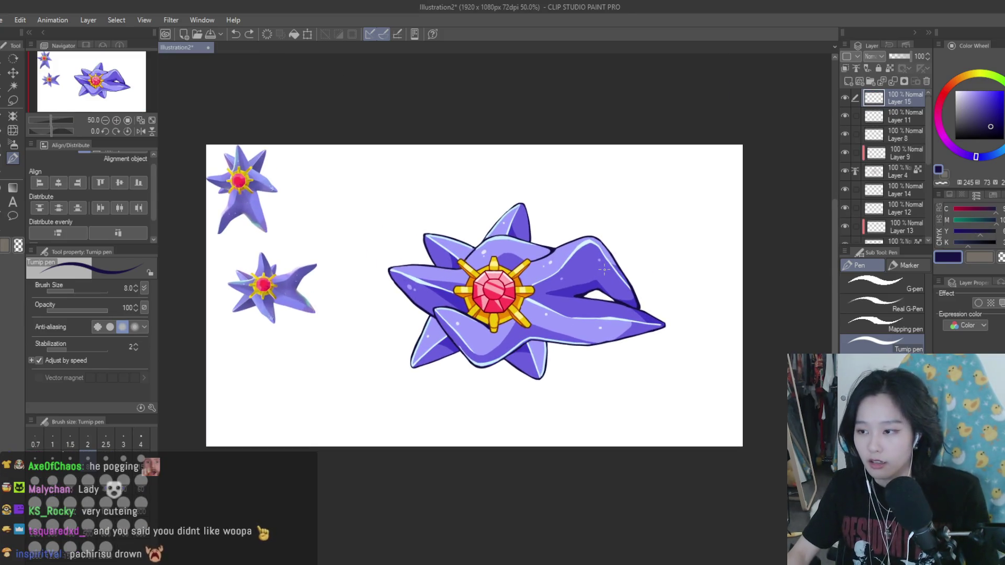
key("ctrl+s")
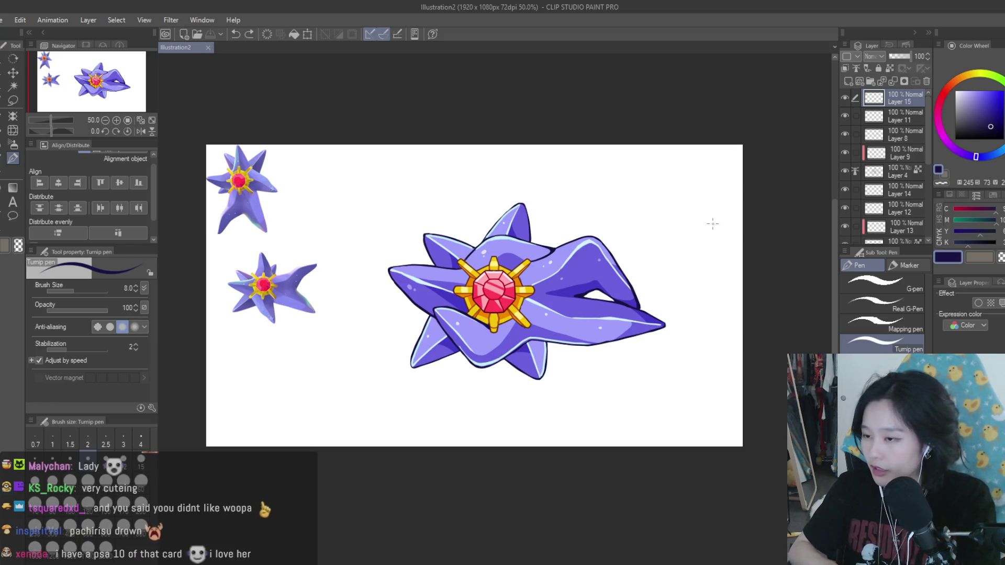
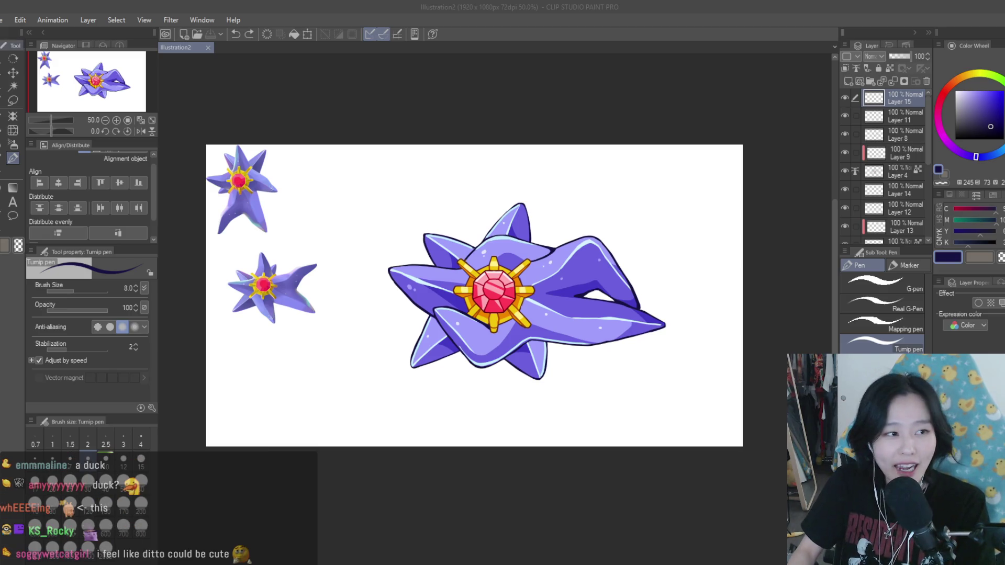
Step: Paste the Ditto reference image in as a new document
key("ctrl+shift+v")
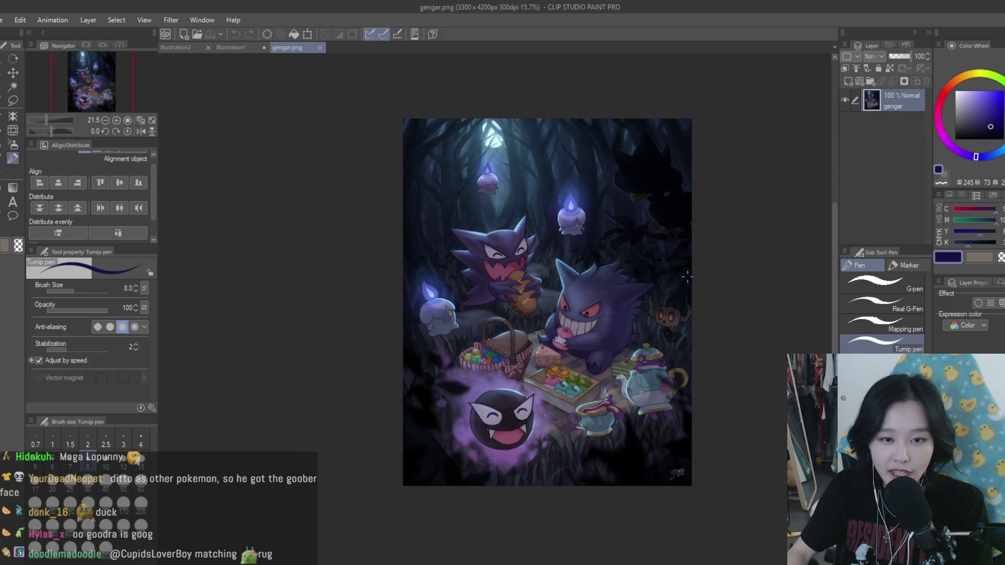
Step: Close the gengar.png document so the Ditto image shows again
scroll(703, 295, "down", 2)
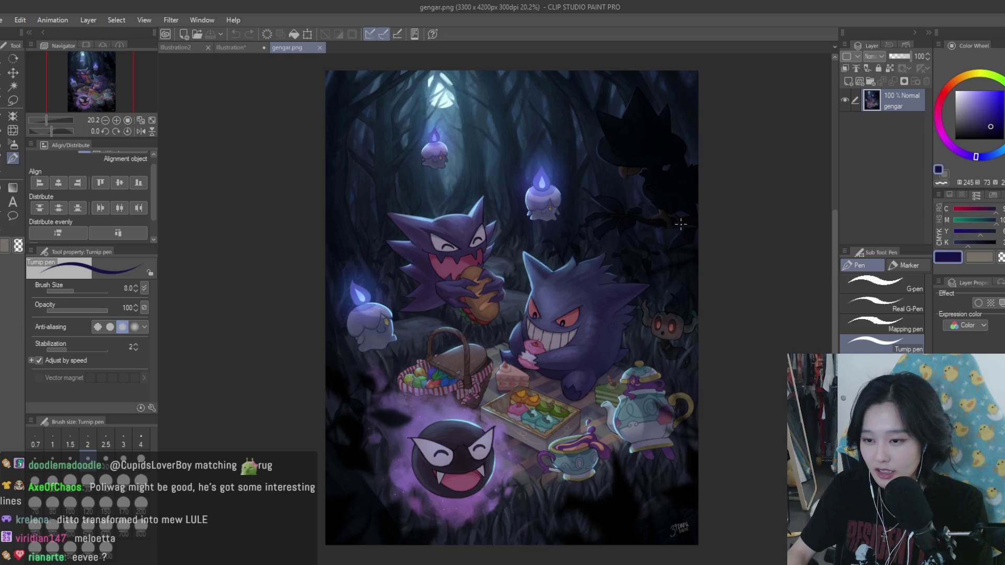
left_click(320, 48)
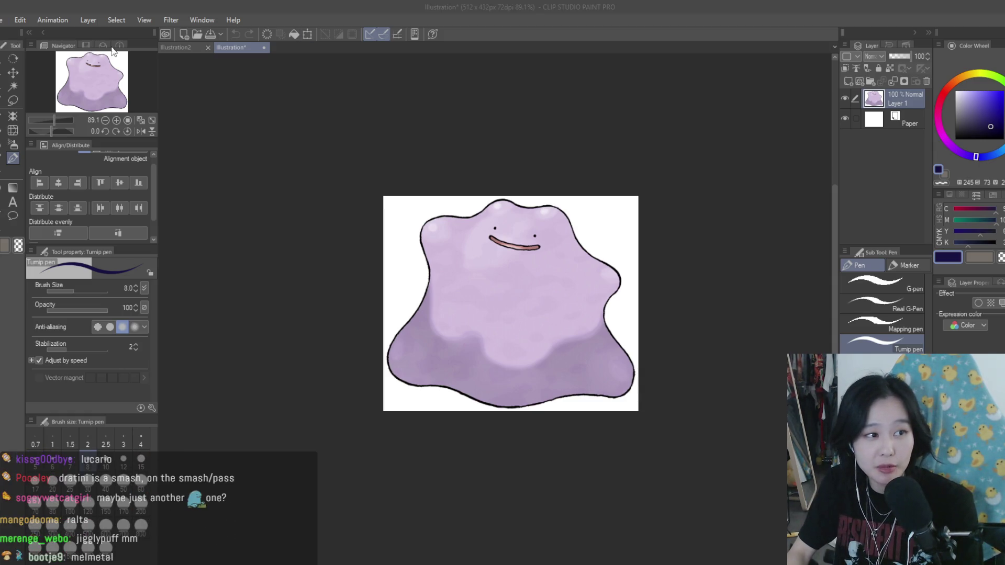
Step: Create a new 1920x1080 canvas and try a spiral stroke, then undo it
key("ctrl+n")
key("Return")
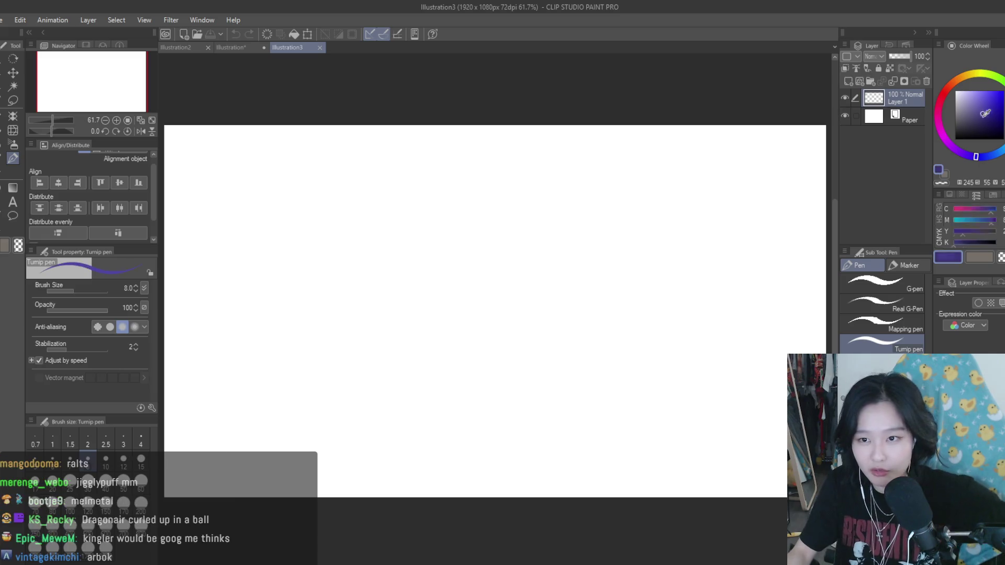
mouse_move(532, 250)
left_mouse_down()
mouse_move(644, 309)
mouse_move(564, 337)
left_mouse_up()
key("ctrl+z")
Step: Sketch trial arc, body loop, head arc and inner curl strokes, undoing them all
mouse_move(518, 253)
left_mouse_down()
mouse_move(615, 249)
mouse_move(636, 351)
mouse_move(522, 332)
mouse_move(561, 320)
left_mouse_up()
key("ctrl+z")
left_click_drag(578, 229, 547, 258)
key("ctrl+z")
mouse_move(609, 233)
left_mouse_down()
mouse_move(555, 269)
mouse_move(594, 314)
mouse_move(586, 340)
left_mouse_up()
key("ctrl+z")
left_click_drag(594, 326, 554, 320)
key("ctrl+z")
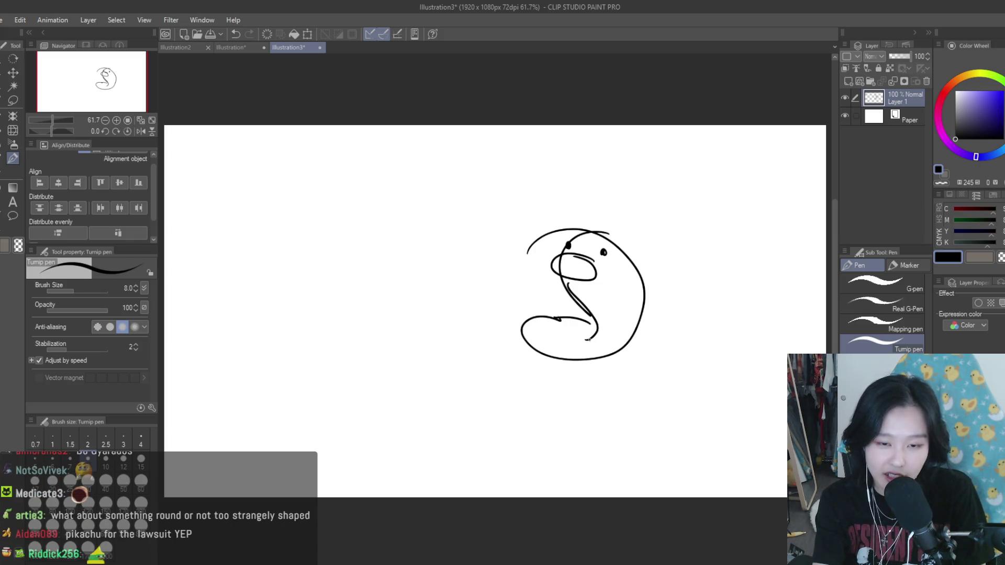
key("ctrl+z")
key("ctrl+z")
key("ctrl+z")
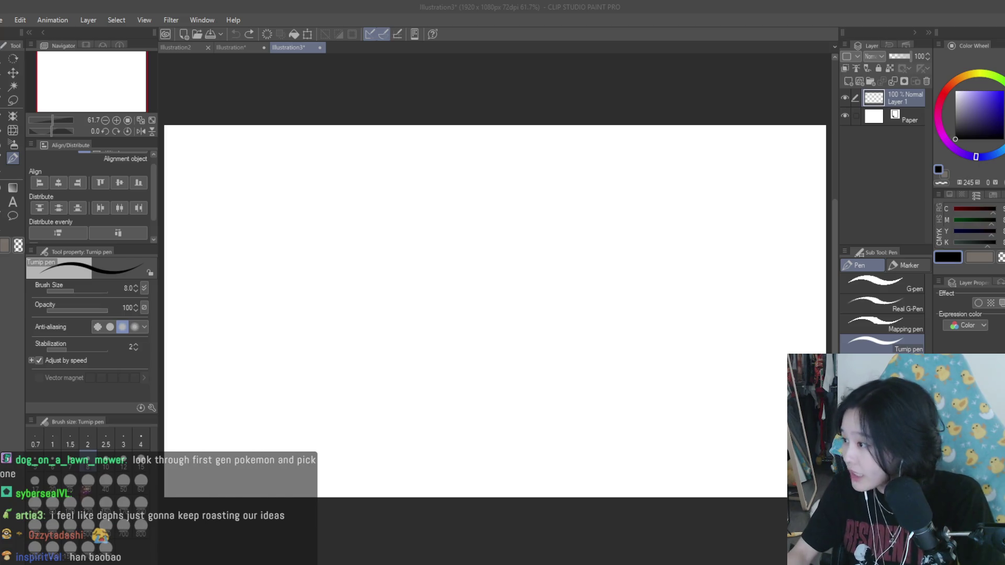
Step: Bring focus back to the painting window showing the cleared Illustration3 canvas
left_click(2, 49)
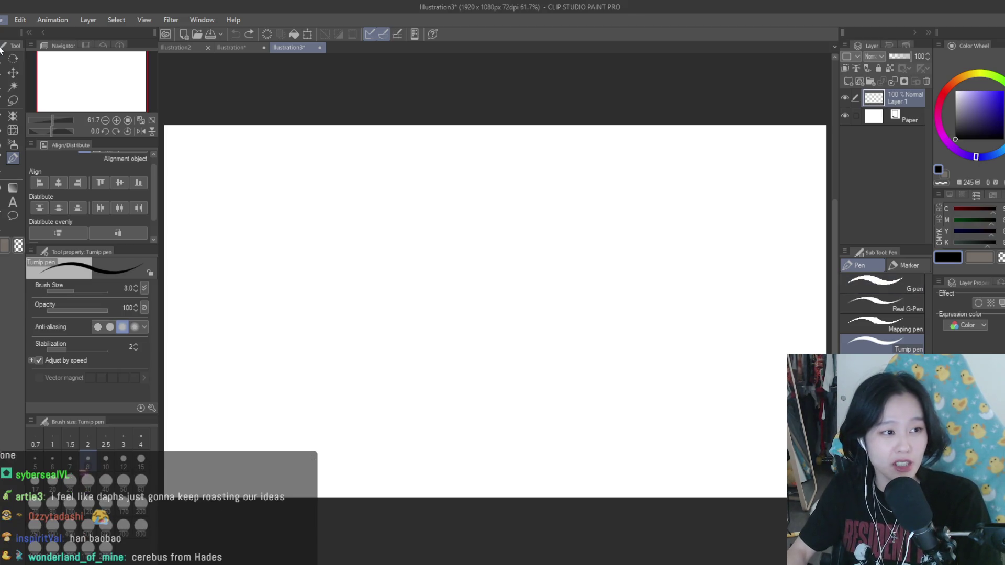
Step: Bring in the Munchkin image, close it, and add a new layer to Illustration3
left_click_drag(2, 48, 480, 321)
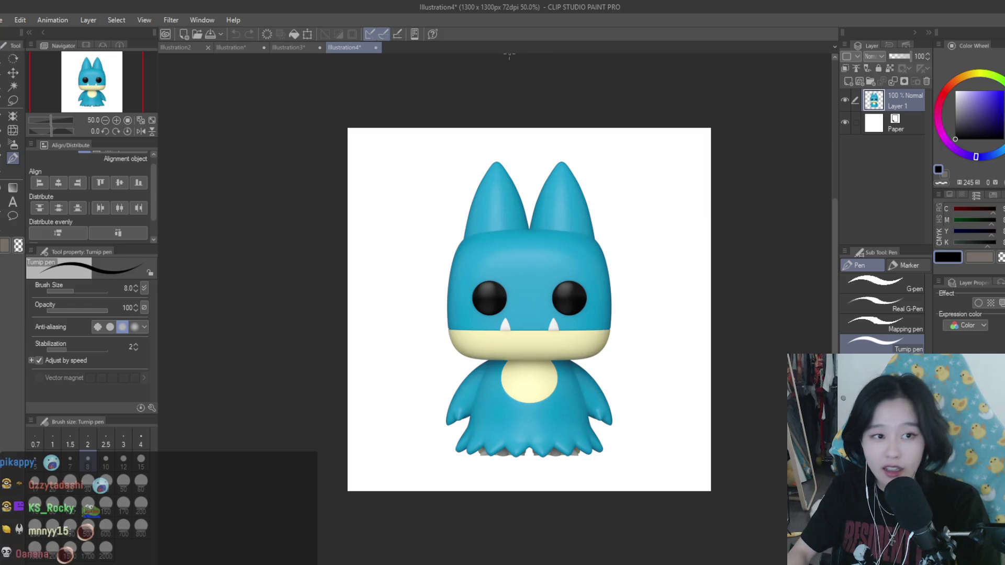
left_click(376, 48)
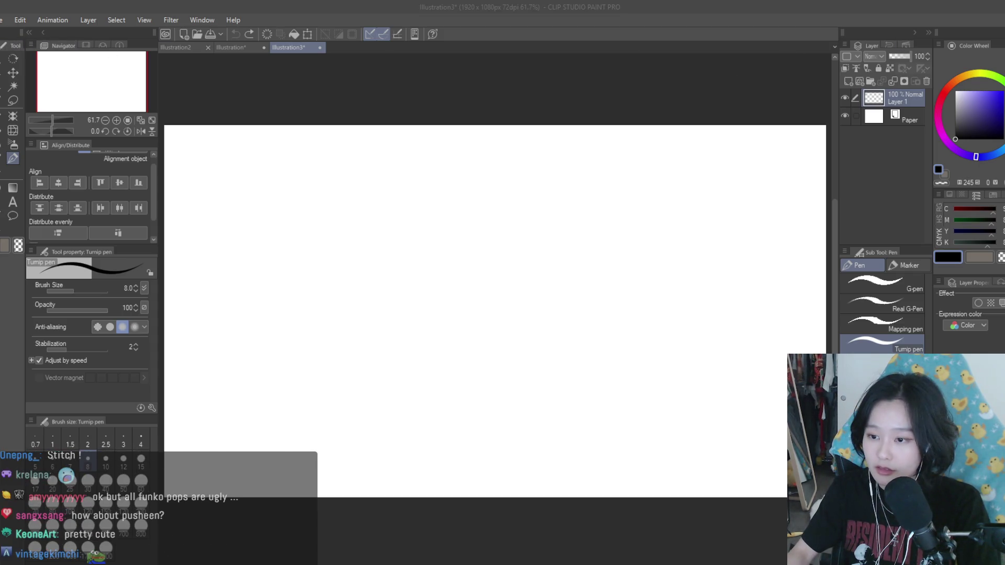
left_click(677, 108)
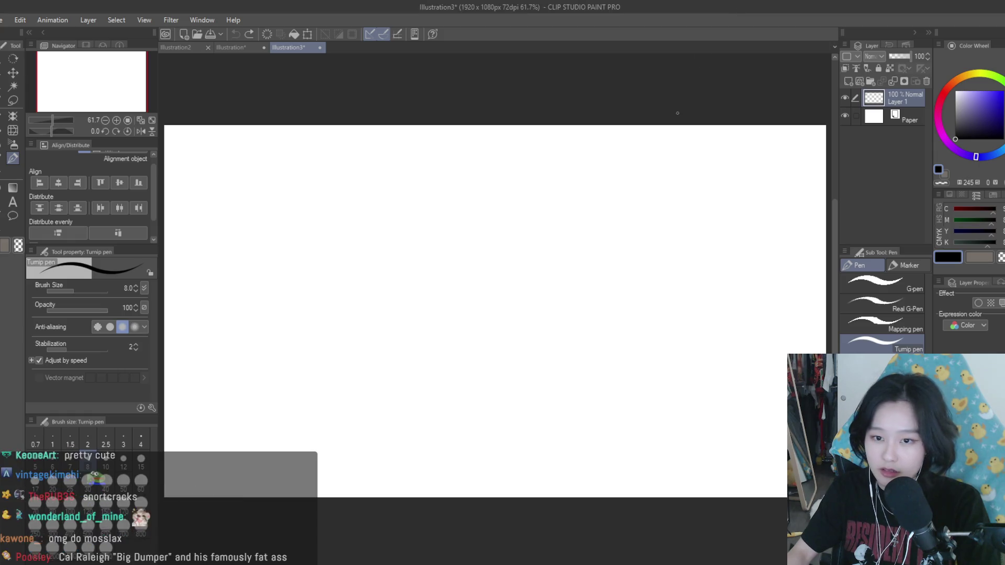
left_click(847, 81)
scroll(541, 278, "down", 2)
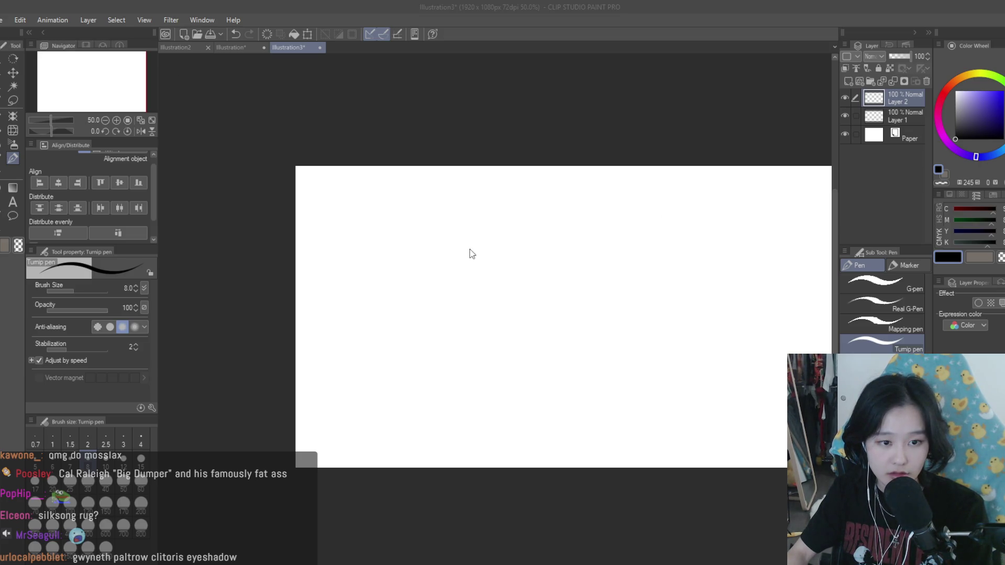
Step: Create an 800x600 canvas with Paper hidden, and stamp a black dot at pen size 80
key("Return")
key("bracketright")
key("bracketright")
key("bracketright")
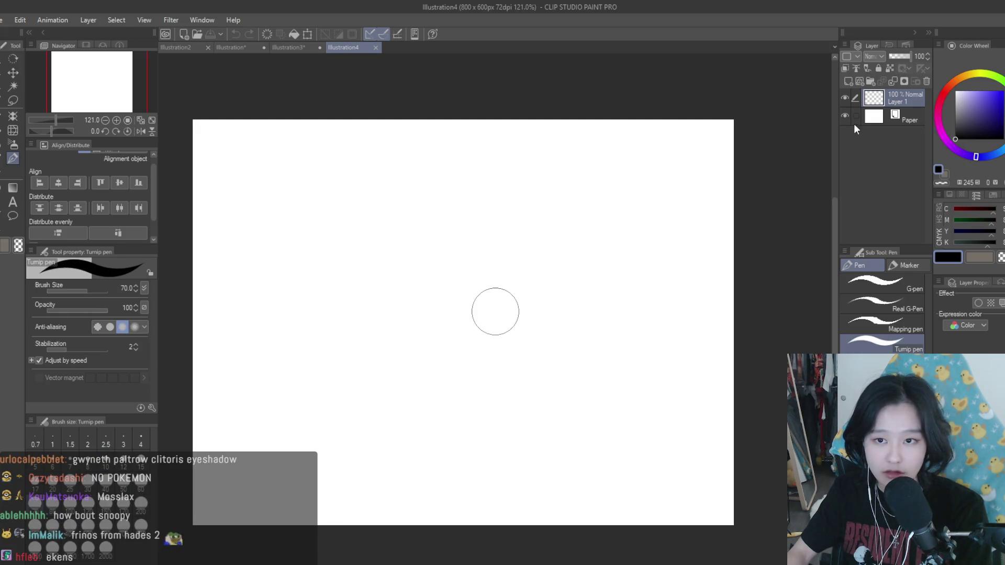
left_click(845, 116)
scroll(384, 316, "down", 1)
key("bracketleft")
key("bracketright")
key("bracketright")
left_click(411, 293)
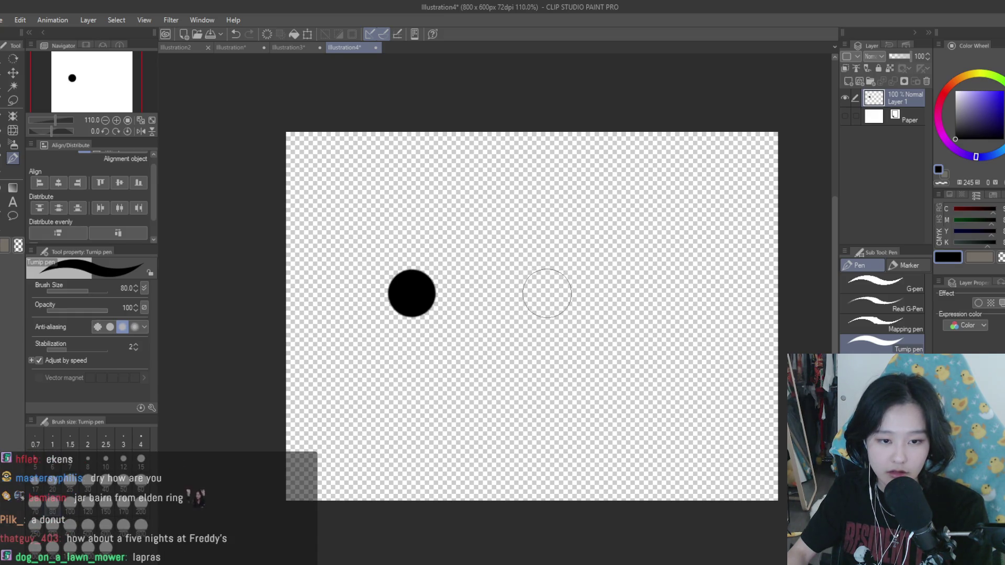
Step: Stamp a second black dot beside the first, then close Illustration4
left_click(547, 293)
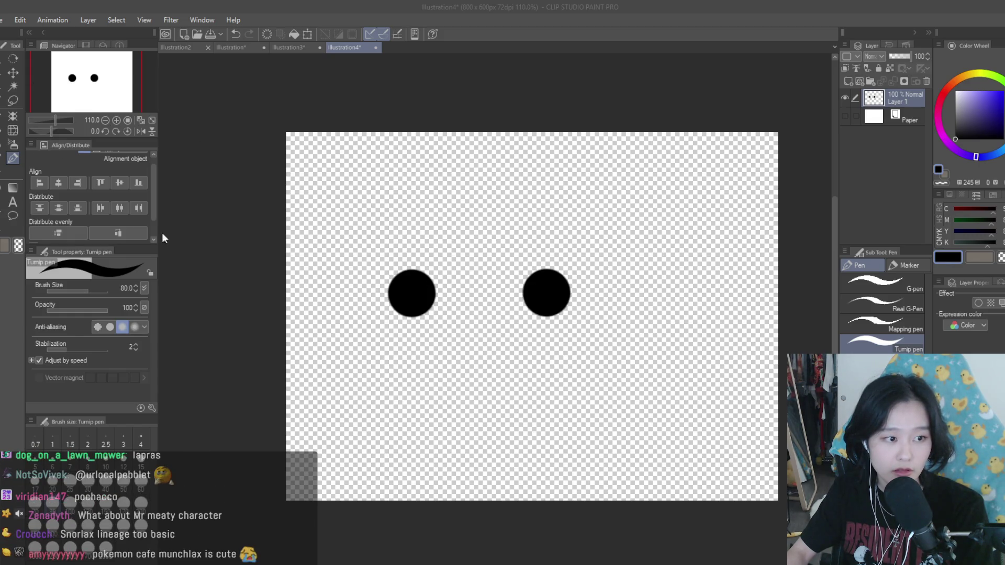
left_click(374, 46)
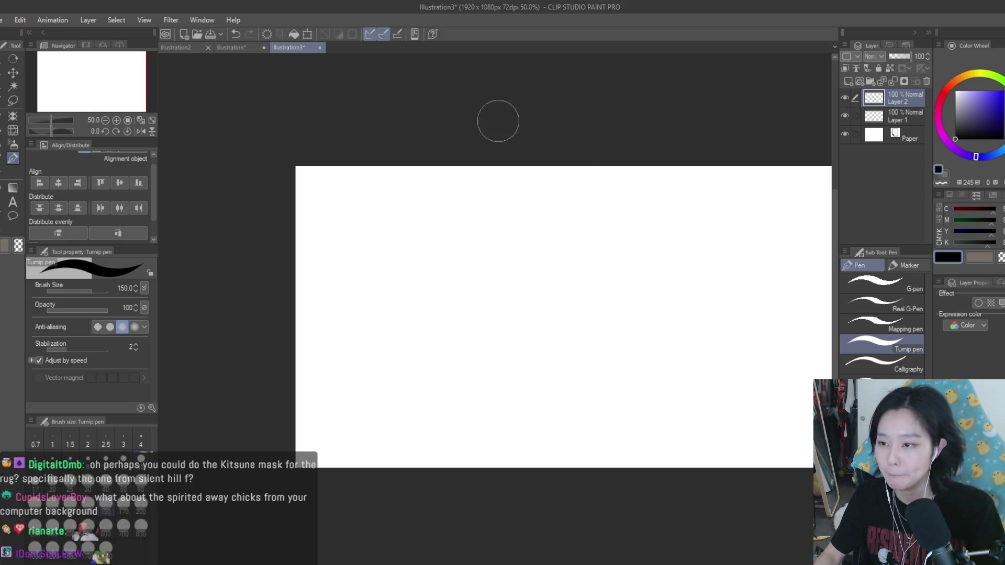
scroll(266, 190, "down", 1)
scroll(643, 229, "up", 2)
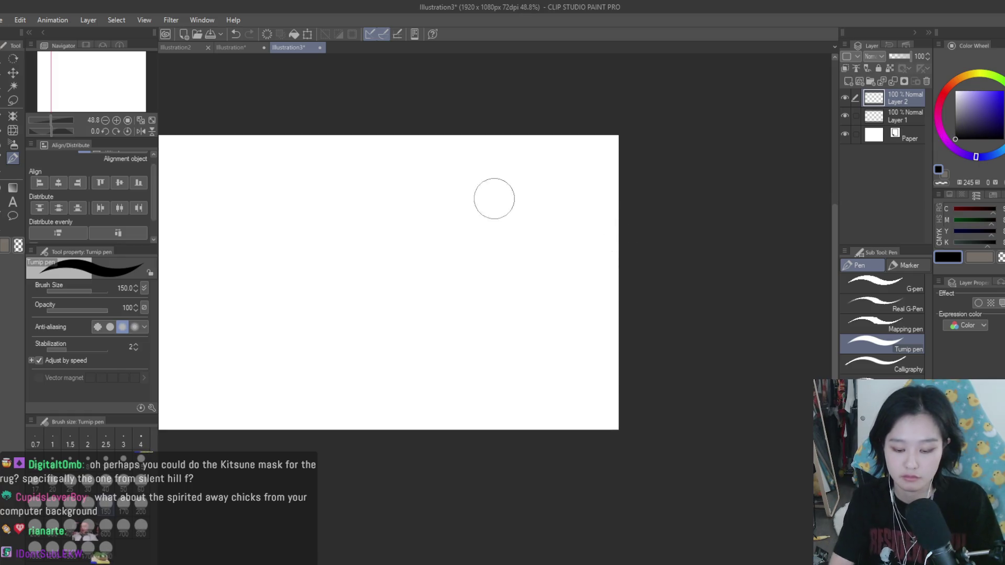
mouse_move(500, 216)
left_mouse_down()
mouse_move(419, 320)
mouse_move(446, 208)
mouse_move(472, 231)
left_mouse_up()
key("bracketright")
key("bracketright")
key("bracketright")
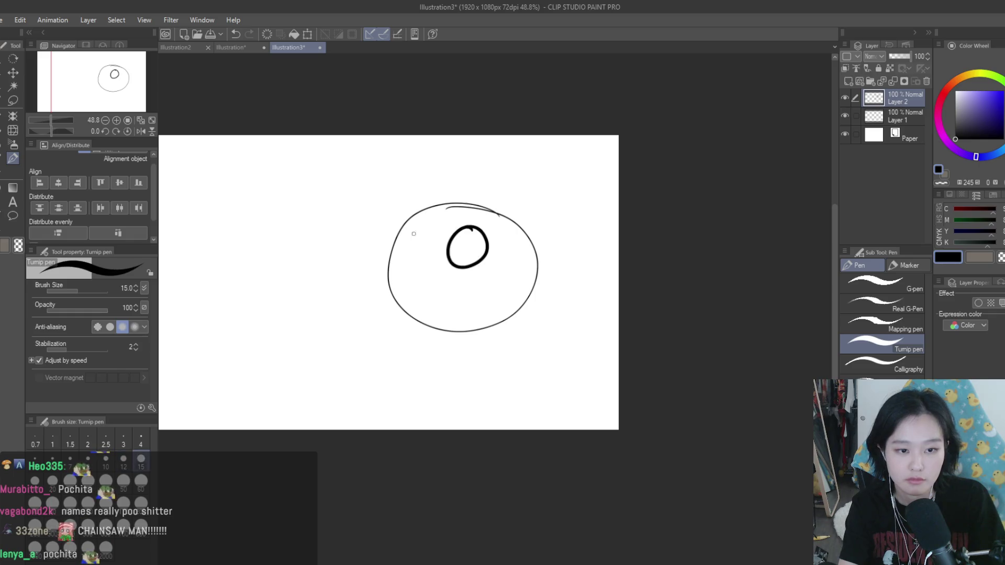
left_click_drag(410, 220, 409, 221)
key("ctrl+z")
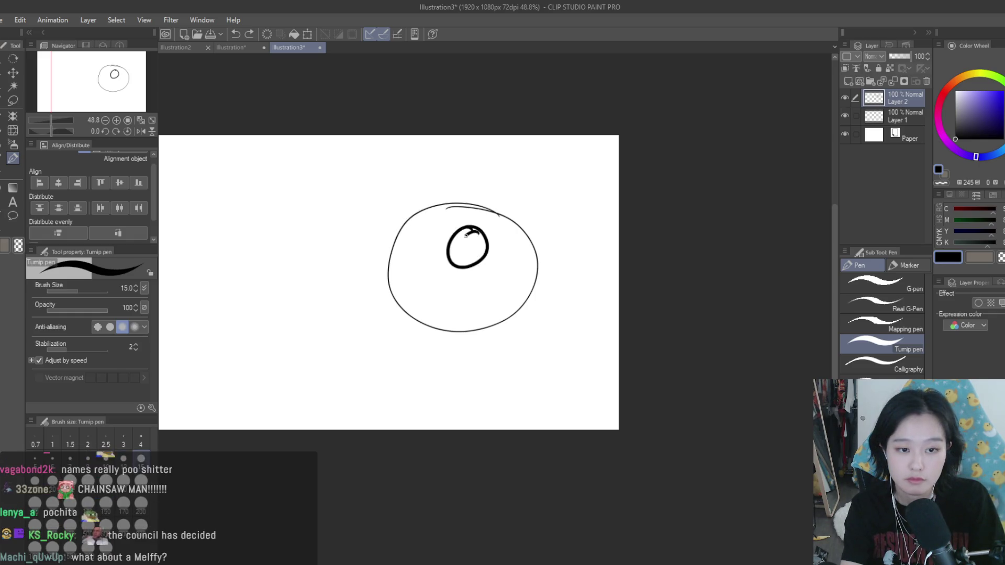
left_click_drag(470, 229, 483, 236)
key("ctrl+z")
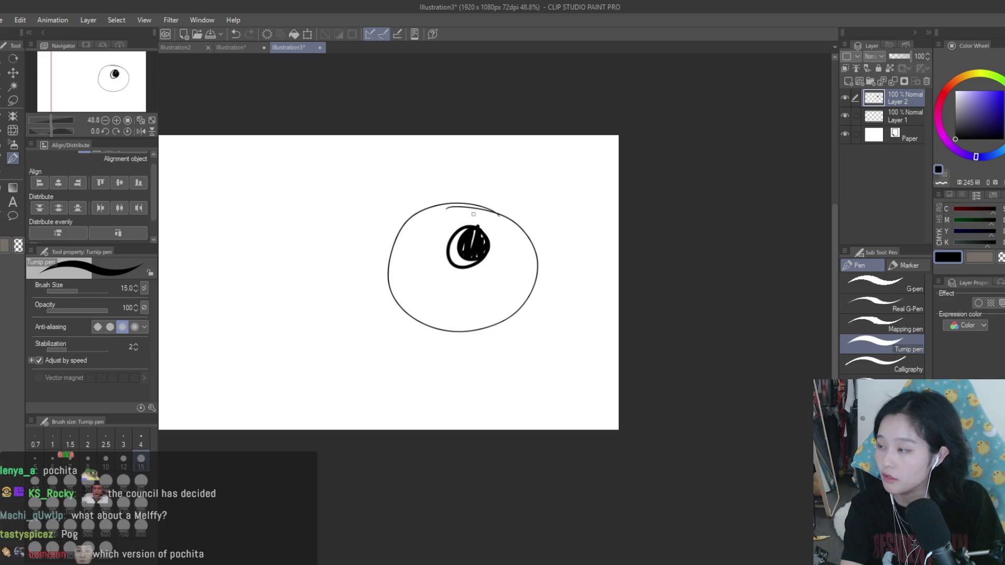
key("ctrl+z")
left_click_drag(438, 211, 410, 278)
mouse_move(353, 199)
left_mouse_down()
mouse_move(443, 209)
mouse_move(411, 272)
left_mouse_up()
key("ctrl+z")
key("ctrl+z")
mouse_move(442, 206)
left_mouse_down()
mouse_move(365, 180)
mouse_move(412, 272)
left_mouse_up()
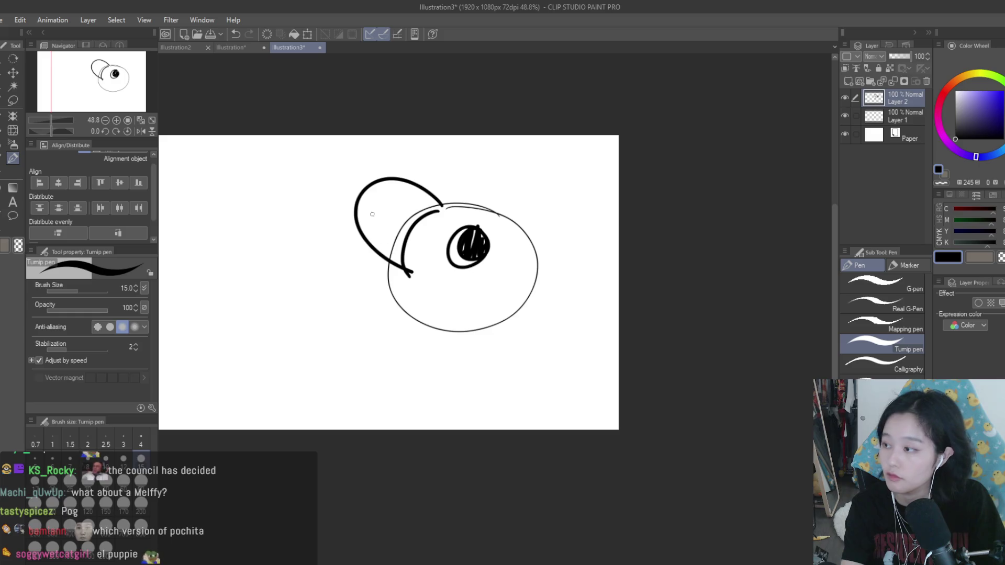
key("ctrl+z")
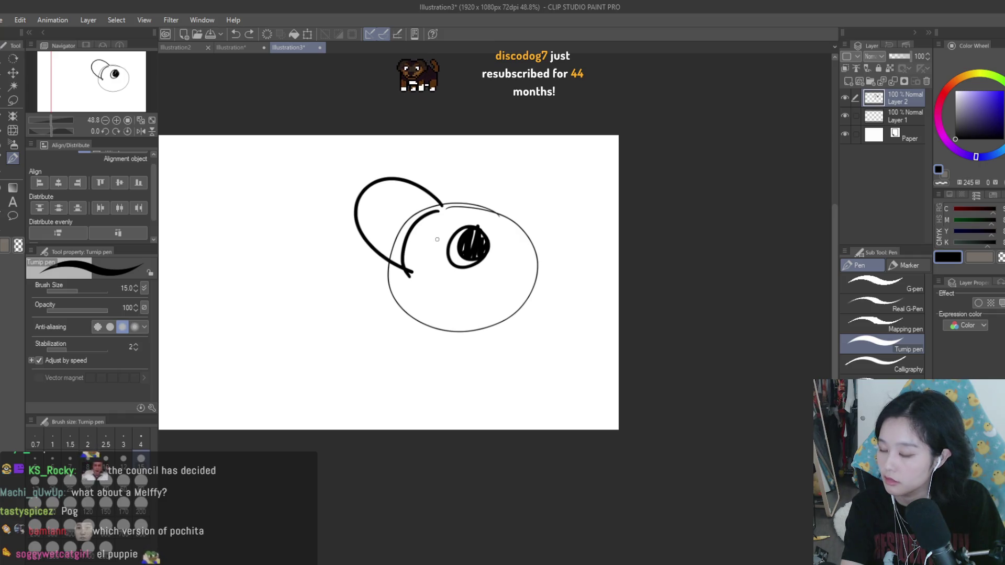
mouse_move(448, 203)
left_mouse_down()
mouse_move(386, 162)
mouse_move(341, 190)
mouse_move(346, 242)
mouse_move(413, 271)
left_mouse_up()
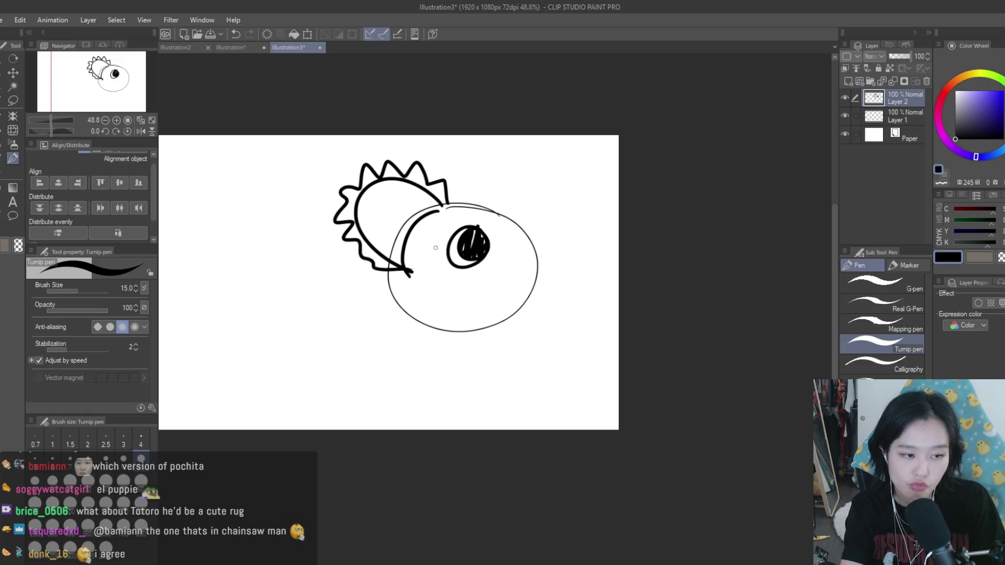
key("ctrl+z")
key("ctrl+z")
key("ctrl+z")
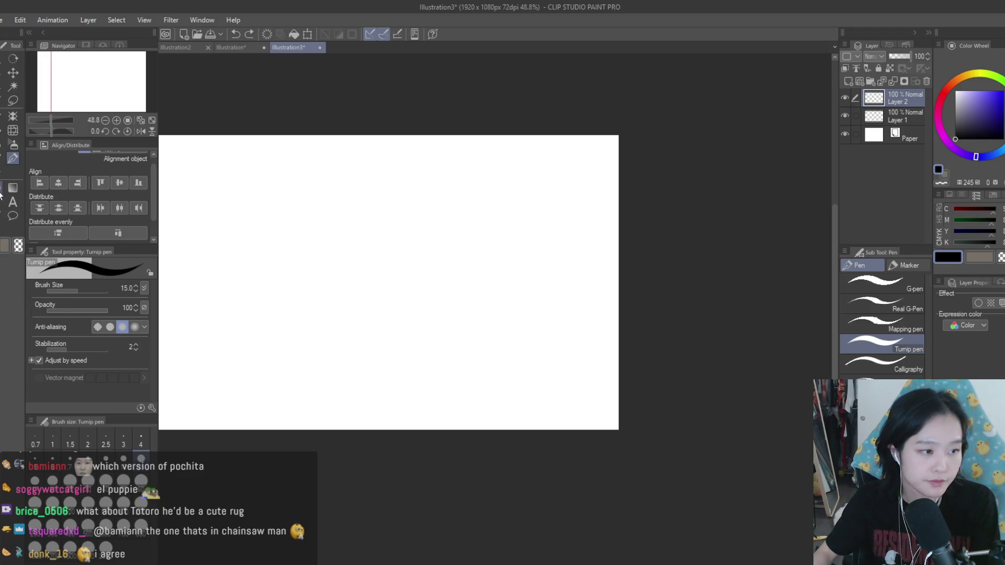
Step: Draw a large circle with the Ellipse tool on its own new layer
key("u")
left_click(848, 81)
scroll(647, 172, "up", 1)
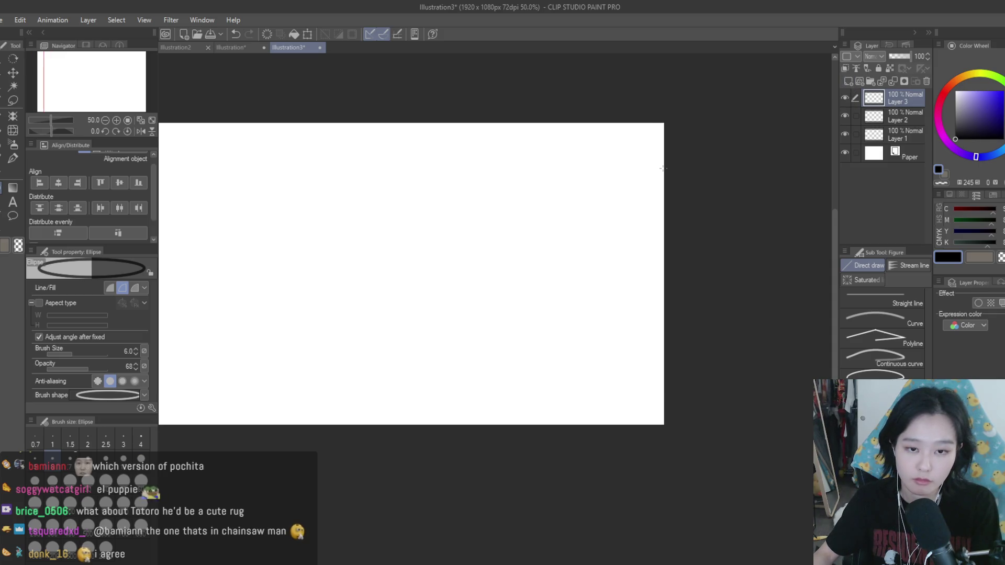
mouse_move(596, 156)
left_mouse_down()
mouse_move(350, 413)
mouse_move(418, 367)
mouse_move(384, 387)
left_mouse_up()
Step: Return to the pen on a new layer, testing and undoing strokes inside the circle
key("p")
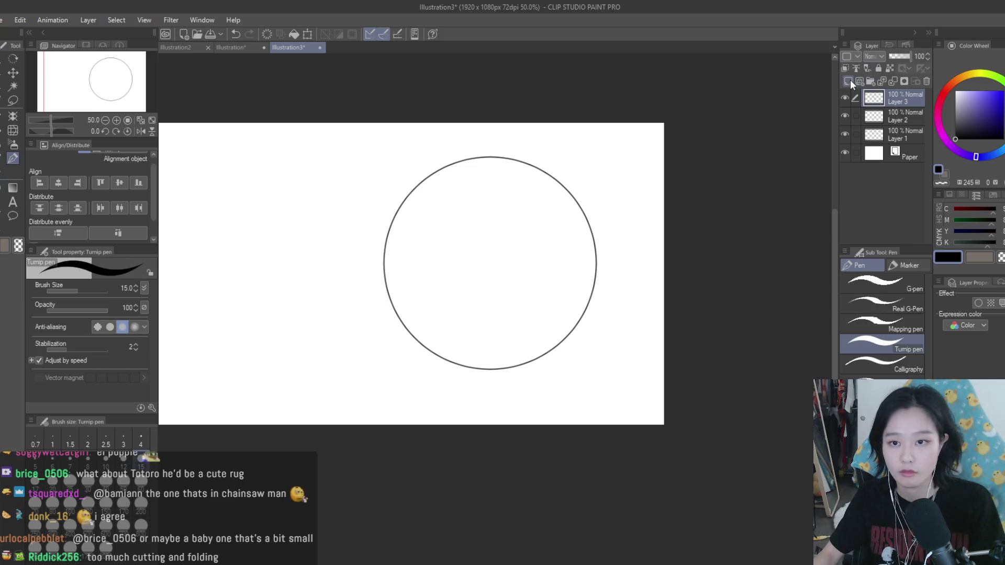
key("ctrl+shift+n")
scroll(466, 224, "up", 3)
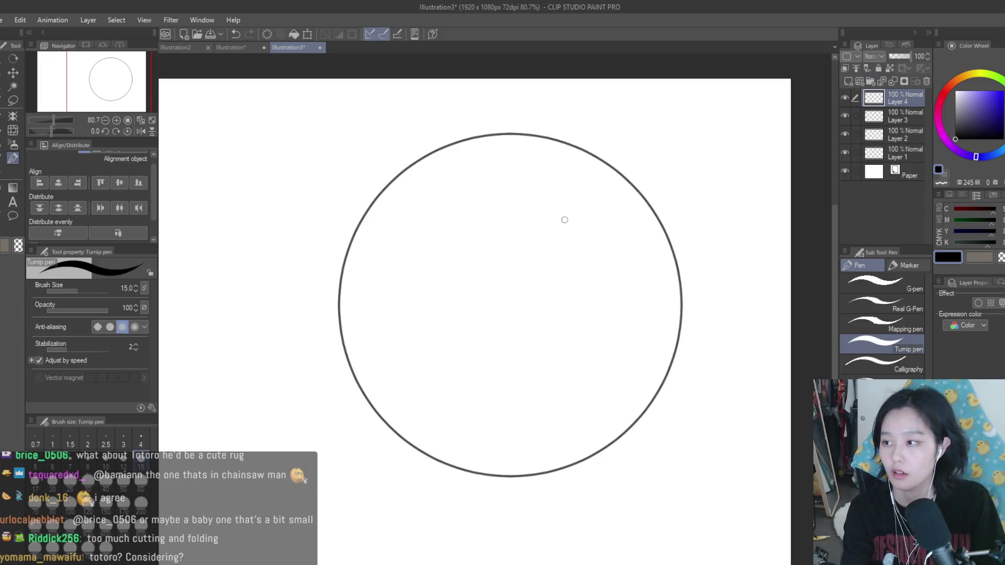
left_click_drag(565, 257, 571, 268)
key("ctrl+z")
key("bracketleft")
key("bracketleft")
mouse_move(520, 225)
left_mouse_down()
mouse_move(545, 325)
mouse_move(547, 246)
left_mouse_up()
key("ctrl+z")
left_click(851, 81)
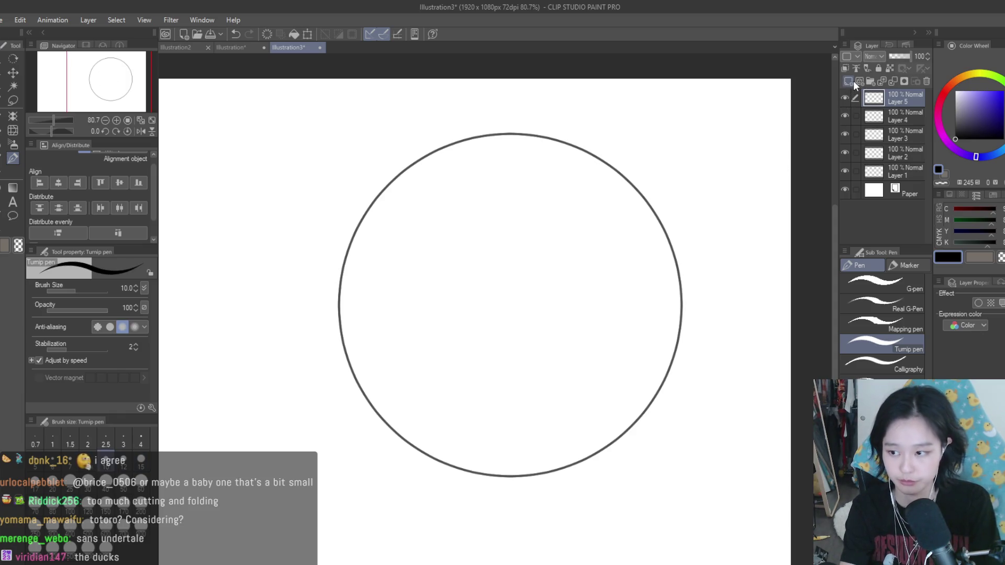
left_click(926, 81)
Step: Draw Pochita's inner head loop and hooked curve, and fill the eye's pupil black
mouse_move(547, 232)
left_mouse_down()
mouse_move(579, 337)
mouse_move(549, 230)
mouse_move(474, 375)
mouse_move(554, 225)
mouse_move(556, 363)
left_mouse_up()
key("ctrl+z")
key("ctrl+z")
key("ctrl+z")
mouse_move(537, 246)
left_mouse_down()
mouse_move(544, 277)
mouse_move(534, 293)
mouse_move(515, 293)
left_mouse_up()
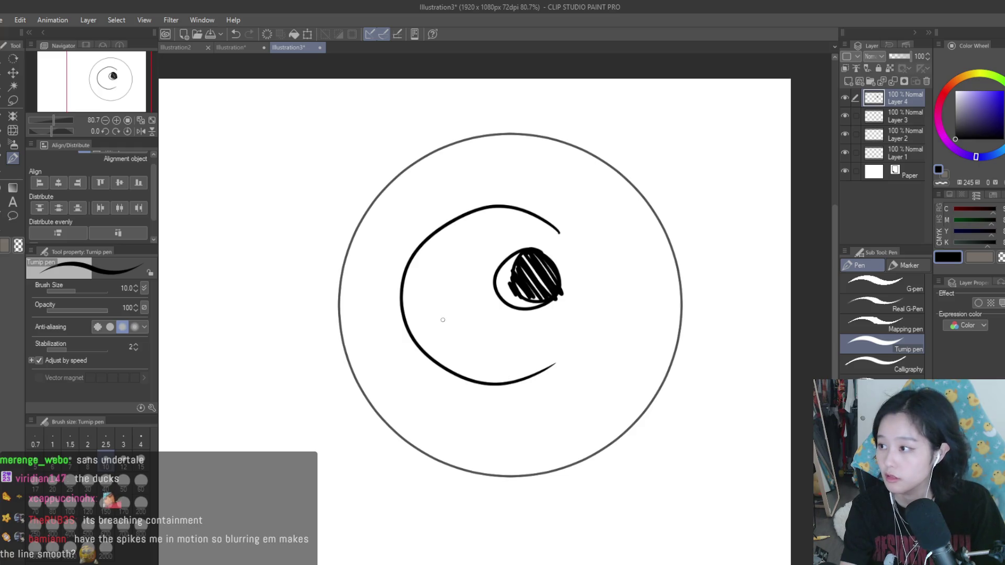
left_click_drag(454, 233, 411, 257)
key("ctrl+z")
mouse_move(484, 215)
left_mouse_down()
mouse_move(439, 324)
mouse_move(490, 340)
left_mouse_up()
key("ctrl+z")
key("ctrl+z")
key("ctrl+z")
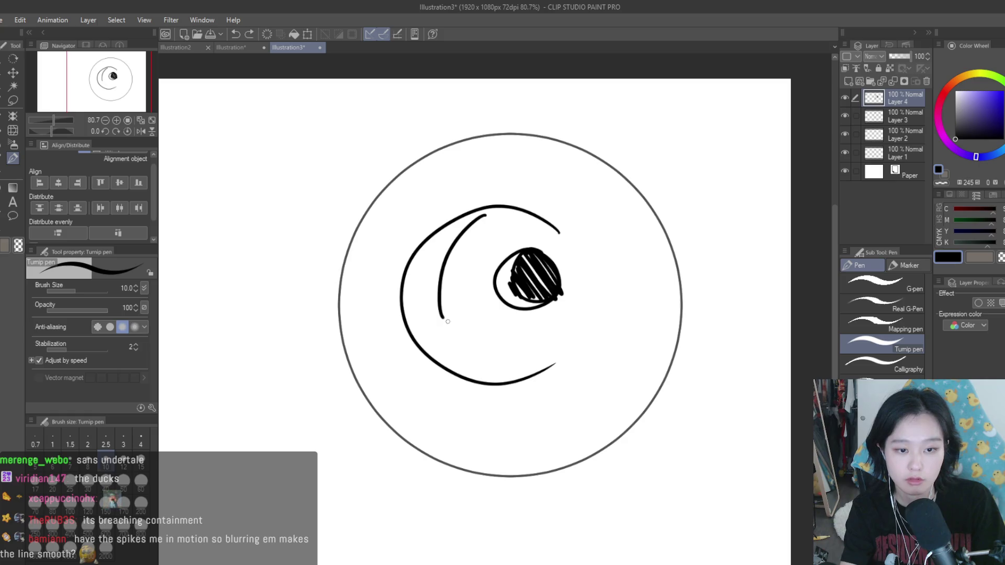
left_click_drag(441, 318, 461, 319)
mouse_move(536, 259)
left_mouse_down()
mouse_move(516, 293)
mouse_move(555, 293)
left_mouse_up()
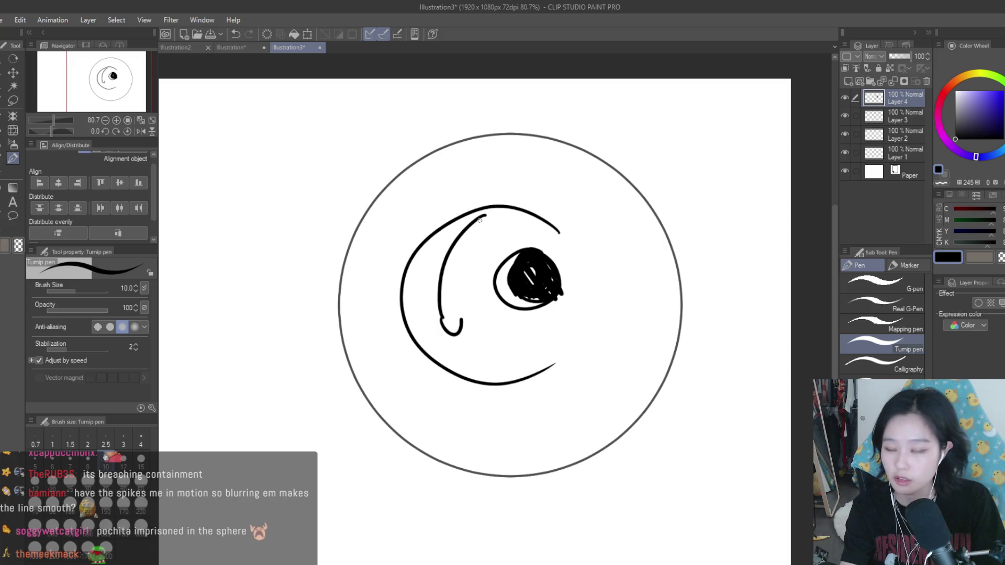
Step: Add the head's top arch and zigzag spikes, then shrink, rotate and shift the drawing right
mouse_move(484, 215)
left_mouse_down()
mouse_move(414, 309)
mouse_move(361, 278)
mouse_move(440, 324)
mouse_move(456, 322)
mouse_move(360, 277)
mouse_move(430, 321)
left_mouse_up()
key("ctrl+z")
key("ctrl+z")
key("ctrl+z")
mouse_move(341, 228)
left_mouse_down()
mouse_move(398, 183)
mouse_move(471, 209)
left_mouse_up()
key("ctrl+z")
key("ctrl+z")
left_click_drag(331, 217, 351, 186)
mouse_move(481, 210)
left_mouse_down()
mouse_move(419, 172)
mouse_move(359, 182)
left_mouse_up()
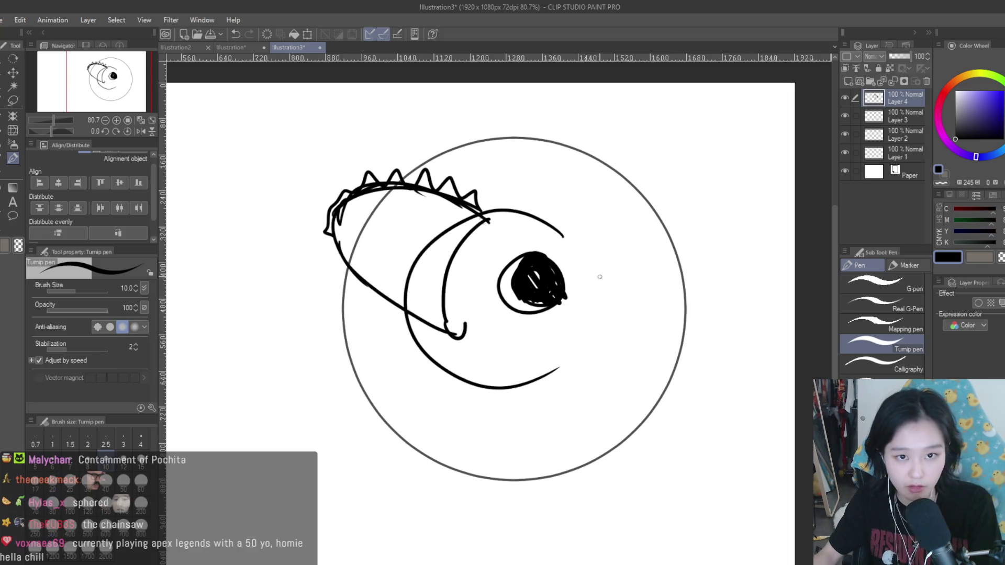
key("ctrl+t")
mouse_move(489, 337)
left_mouse_down()
mouse_move(525, 341)
mouse_move(563, 260)
left_mouse_up()
key("Return")
Step: Draw the long jaw curve past the eye and the left and bottom belly curves
key("ctrl+minus")
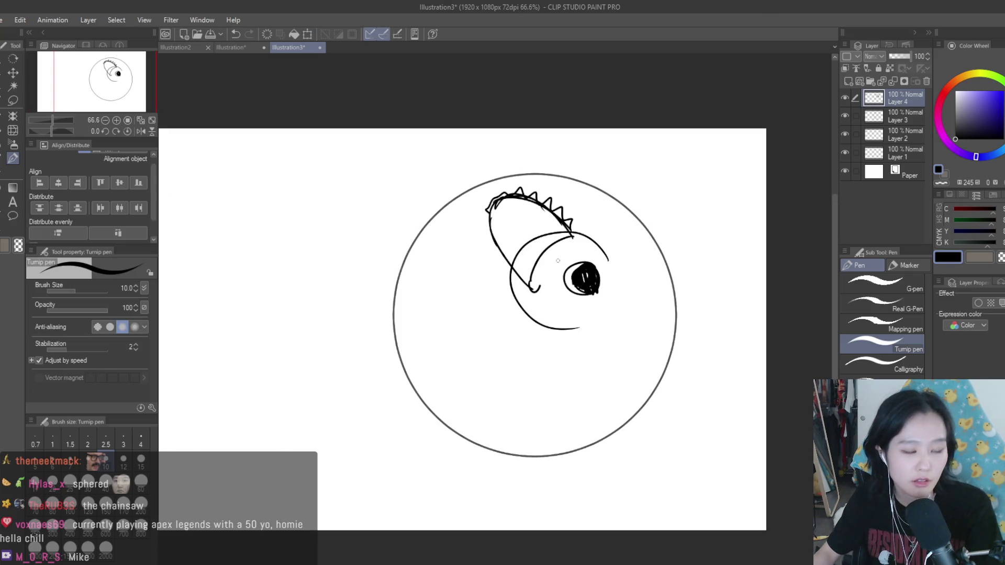
scroll(560, 257, "up", 1)
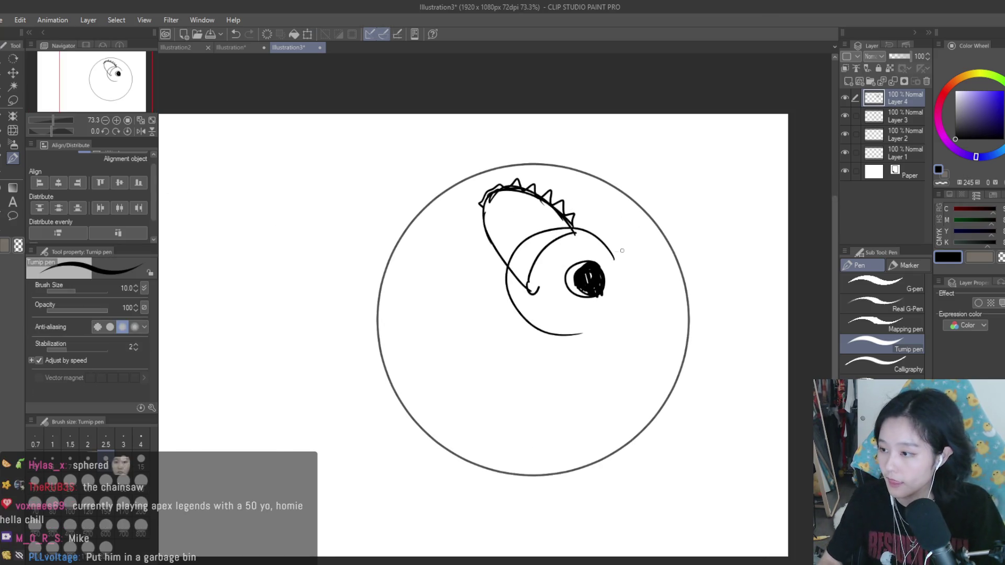
key("ctrl+z")
left_click_drag(577, 237, 581, 389)
mouse_move(502, 269)
left_mouse_down()
mouse_move(503, 329)
mouse_move(491, 317)
mouse_move(470, 387)
left_mouse_up()
key("ctrl+z")
key("ctrl+z")
left_click_drag(501, 296, 471, 386)
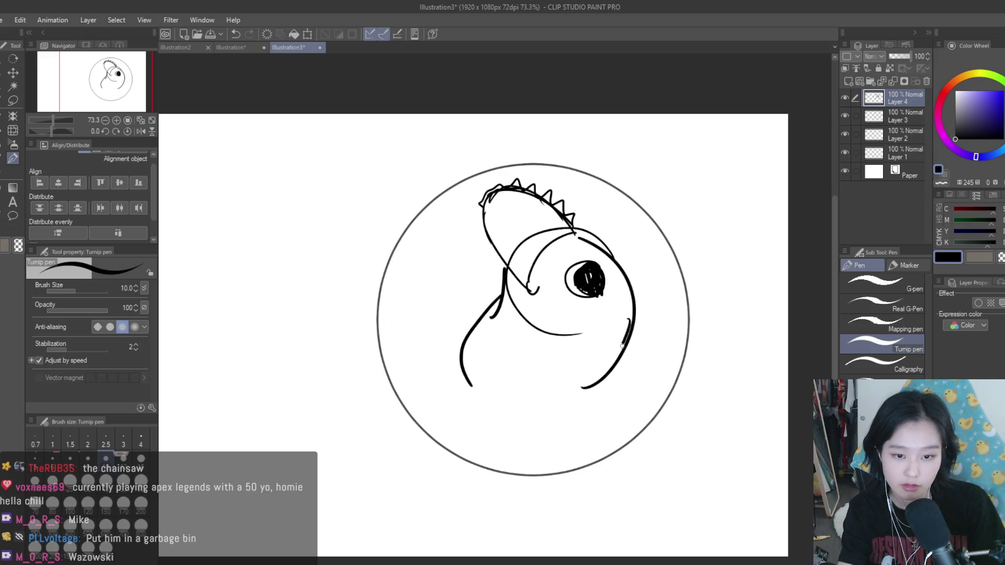
left_click_drag(620, 361, 493, 404)
key("ctrl+z")
mouse_move(534, 321)
left_mouse_down()
mouse_move(576, 348)
mouse_move(514, 353)
left_mouse_up()
key("ctrl+z")
key("ctrl+z")
Step: Add the left arm, tail loop, looping leg and lower-right body line
left_click_drag(500, 284, 468, 305)
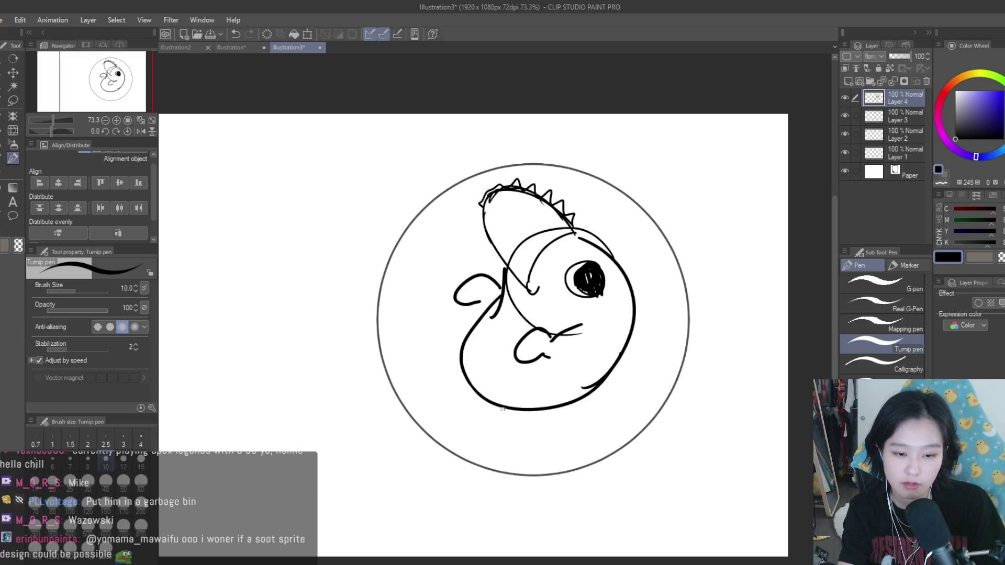
left_click_drag(515, 382, 480, 419)
mouse_move(480, 419)
left_mouse_down()
mouse_move(462, 449)
mouse_move(526, 426)
left_mouse_up()
key("ctrl+z")
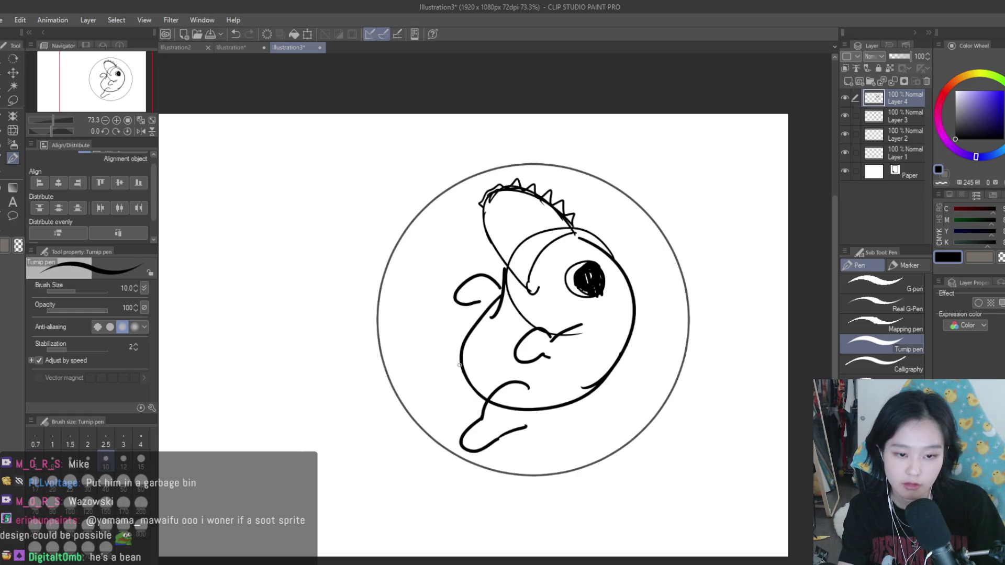
mouse_move(456, 341)
left_mouse_down()
mouse_move(419, 394)
mouse_move(443, 393)
mouse_move(445, 402)
left_mouse_up()
key("ctrl+z")
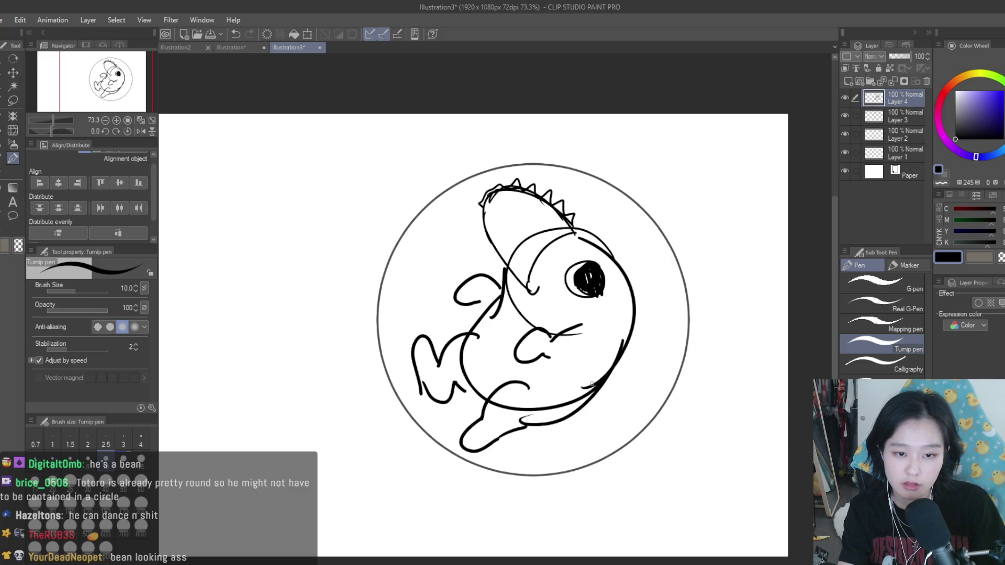
left_click_drag(628, 335, 534, 427)
key("ctrl+z")
mouse_move(589, 233)
left_mouse_down()
mouse_move(638, 367)
mouse_move(519, 430)
left_mouse_up()
key("ctrl+z")
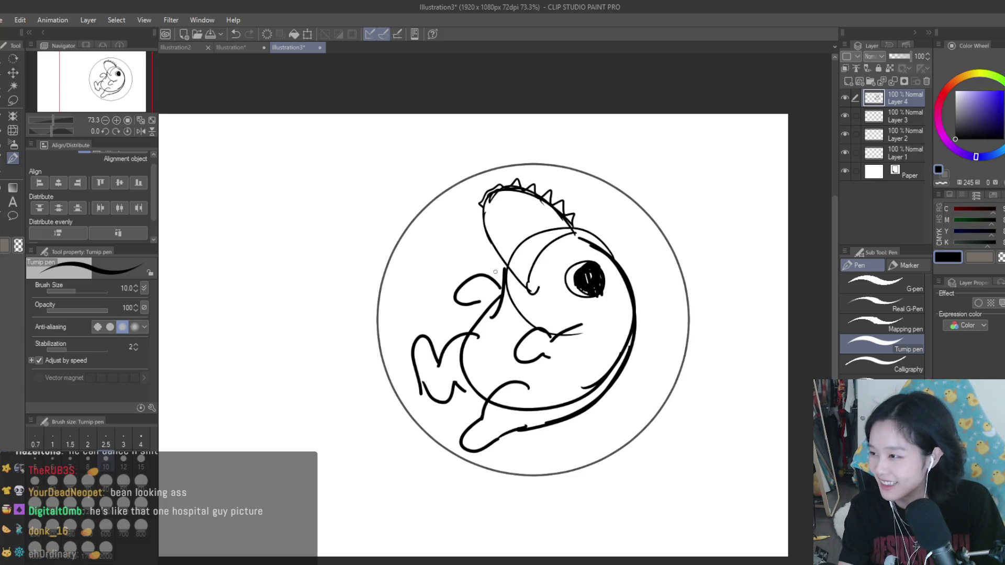
Step: Refine the upper-left body stroke and ink the mouth and cheek area
left_click_drag(505, 264, 502, 301)
key("ctrl+z")
left_click_drag(501, 264, 504, 283)
left_click_drag(536, 262, 534, 295)
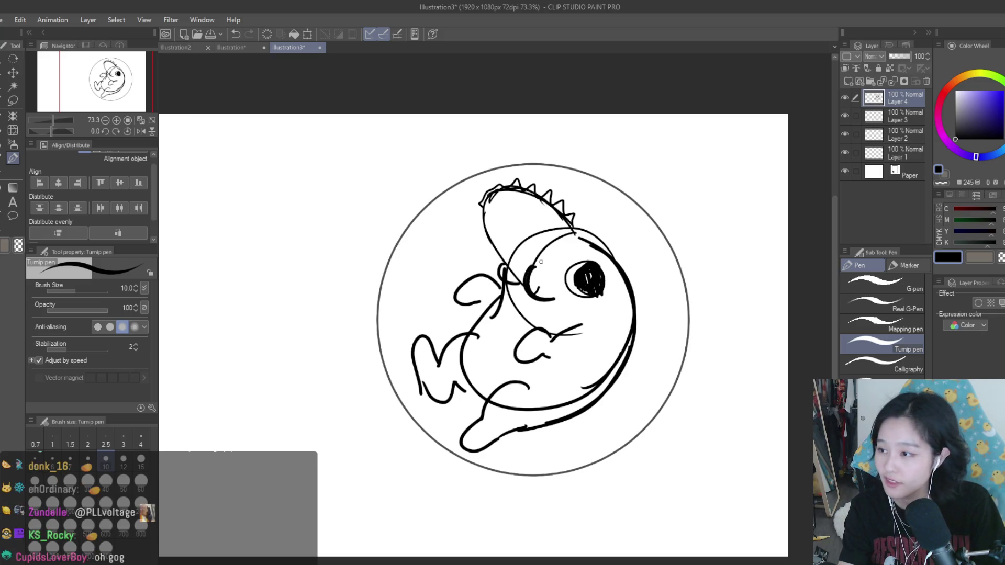
key("ctrl+z")
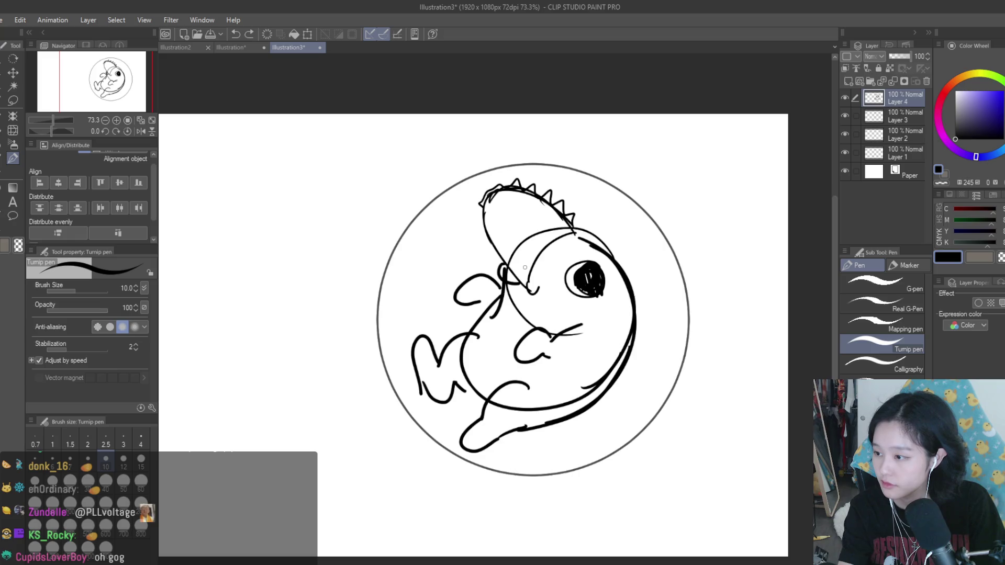
left_click_drag(568, 232, 524, 281)
key("ctrl+z")
mouse_move(522, 271)
left_mouse_down()
mouse_move(544, 286)
mouse_move(493, 317)
left_mouse_up()
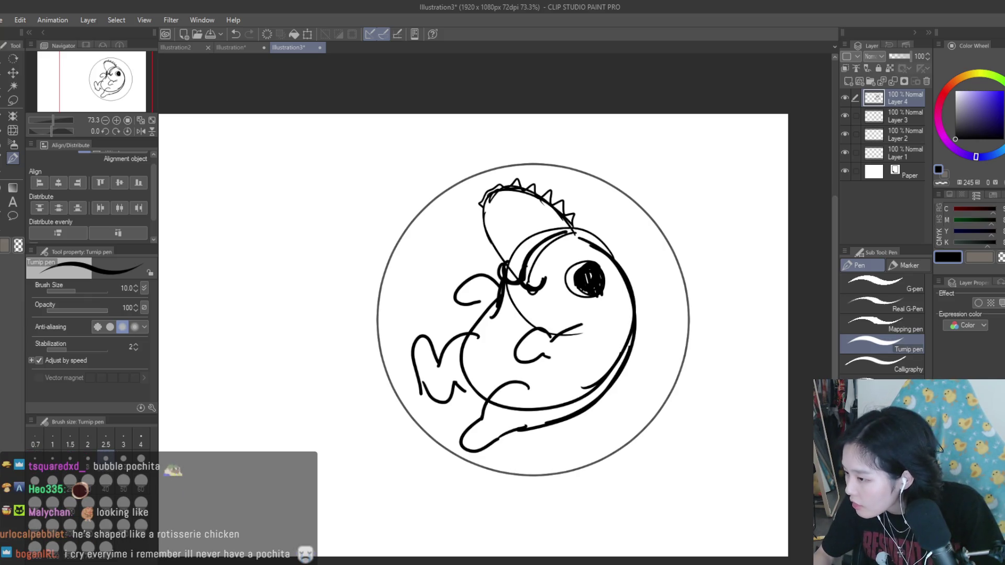
Step: Redraw the lower-right body curve and nudge the lineart upward within the circle
left_click_drag(635, 379, 565, 421)
left_click_drag(657, 367, 634, 378)
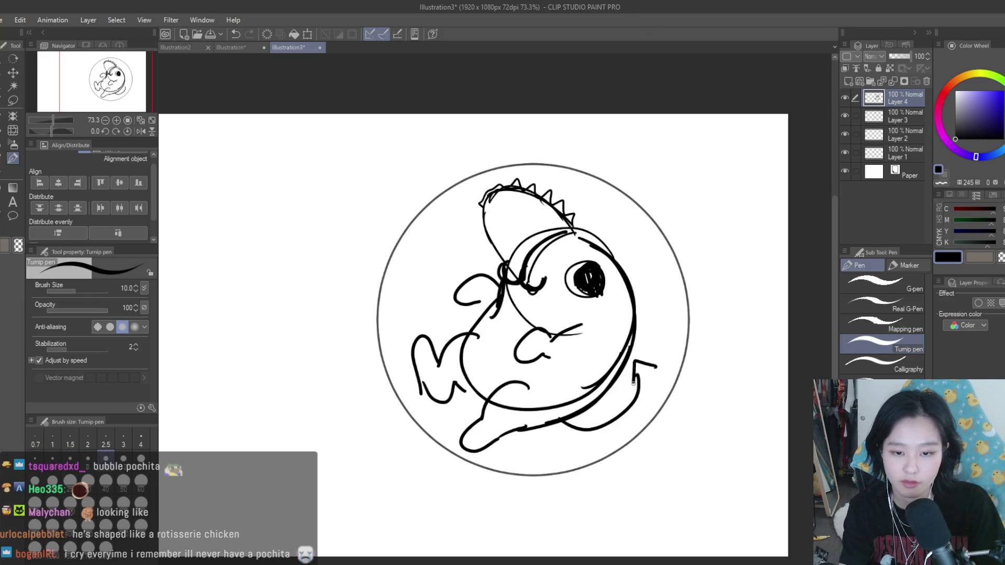
key("ctrl+z")
key("ctrl+z")
left_click_drag(565, 423, 639, 412)
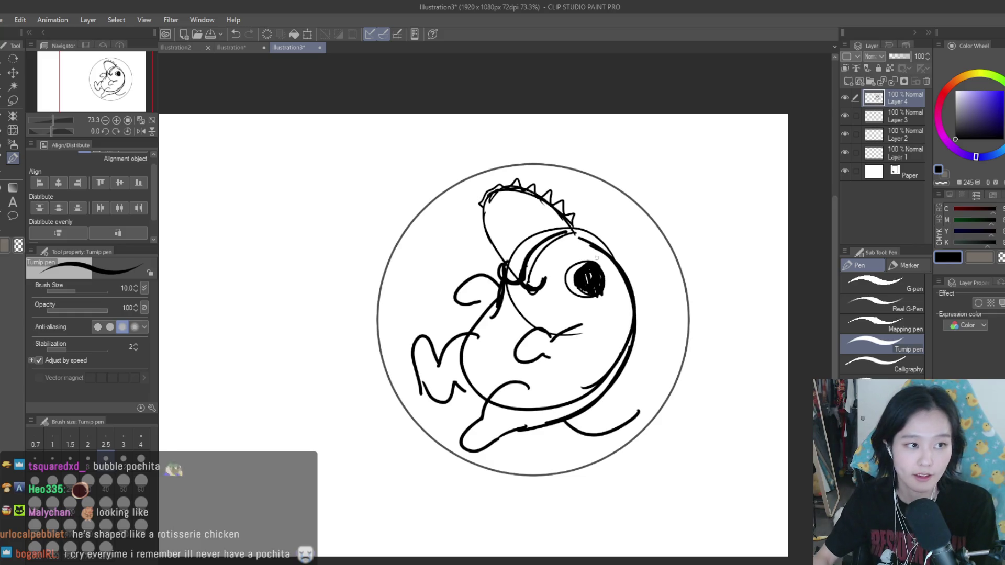
scroll(593, 257, "down", 1)
key("ctrl+t")
left_click_drag(609, 410, 611, 399)
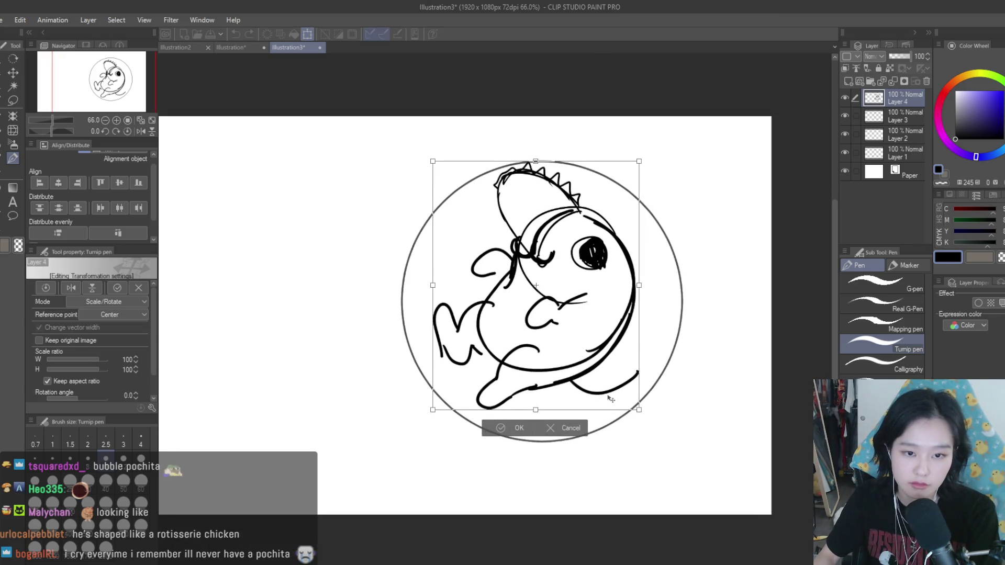
Step: Commit the transform and try tail, lower-body and leg strokes, undoing most of them
key("Return")
scroll(650, 387, "up", 1)
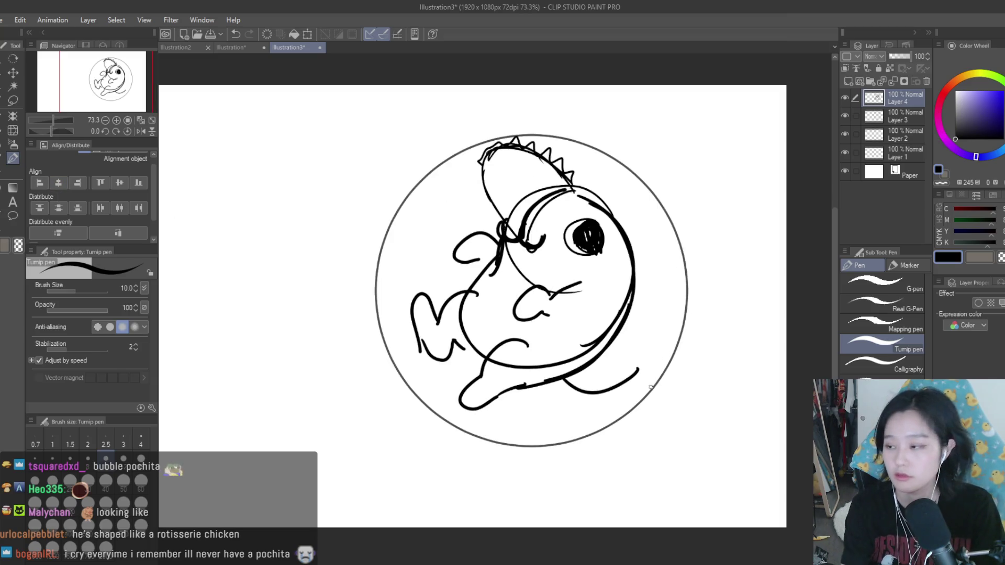
mouse_move(657, 346)
left_mouse_down()
mouse_move(640, 369)
mouse_move(656, 346)
mouse_move(636, 366)
mouse_move(649, 352)
left_mouse_up()
key("ctrl+z")
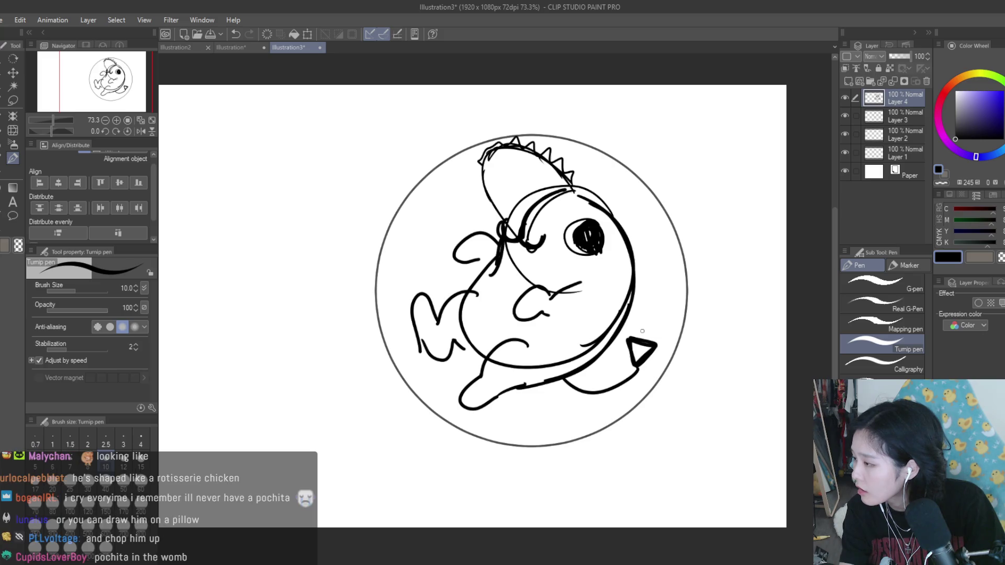
left_click_drag(557, 380, 485, 401)
key("ctrl+z")
left_click_drag(469, 343, 460, 368)
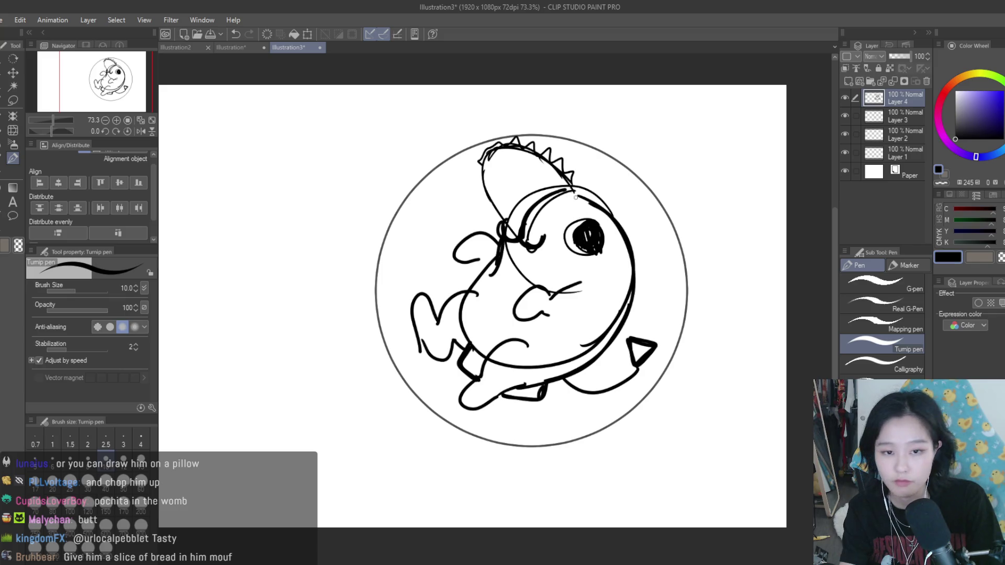
key("ctrl+z")
Step: Retry the head's top-right outline and the left-arm strokes, undoing each attempt
left_click_drag(574, 175, 630, 212)
key("ctrl+z")
key("ctrl+z")
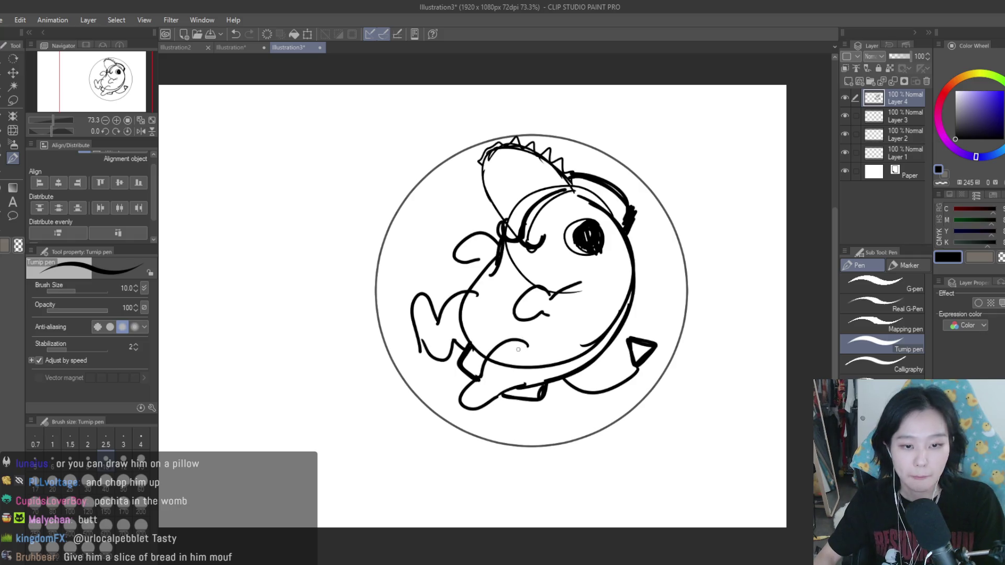
scroll(512, 341, "up", 1)
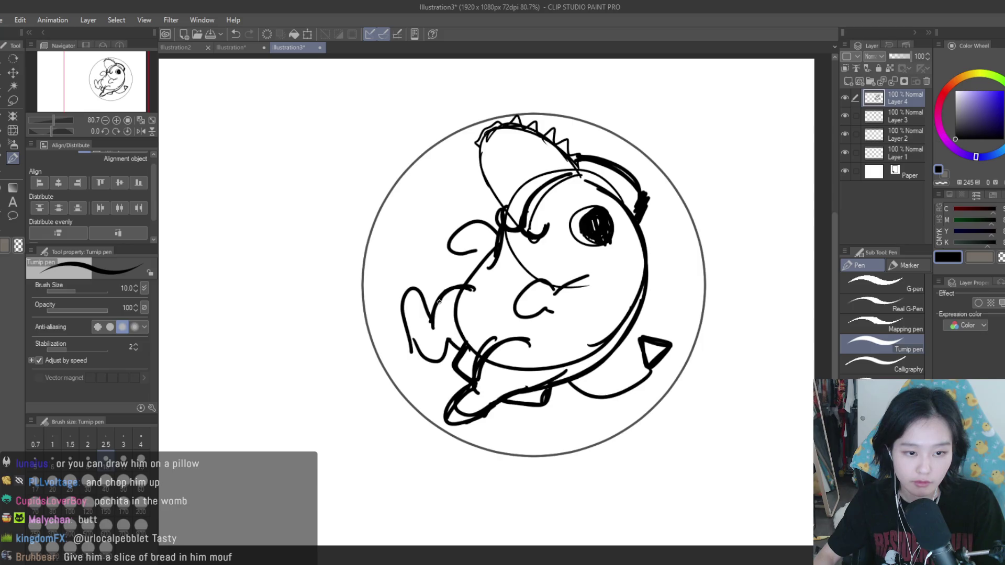
left_click_drag(442, 298, 417, 347)
key("ctrl+z")
mouse_move(474, 287)
left_mouse_down()
mouse_move(437, 329)
mouse_move(460, 287)
mouse_move(449, 307)
left_mouse_up()
key("ctrl+z")
Step: Redraw the curled hand left of the face and add jagged teeth and a lip curve
key("ctrl+z")
key("ctrl+z")
key("ctrl+z")
left_click_drag(497, 228, 450, 257)
key("ctrl+z")
left_click_drag(494, 231, 444, 262)
left_click_drag(591, 277, 561, 297)
left_click_drag(565, 278, 526, 297)
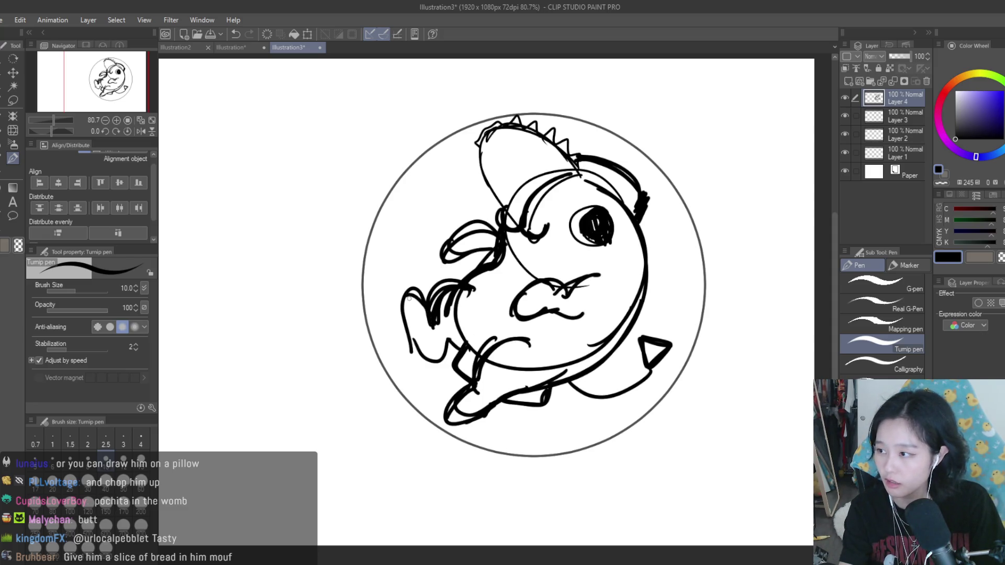
left_click_drag(424, 302, 396, 321)
left_click_drag(397, 310, 427, 361)
key("ctrl+z")
key("ctrl+z")
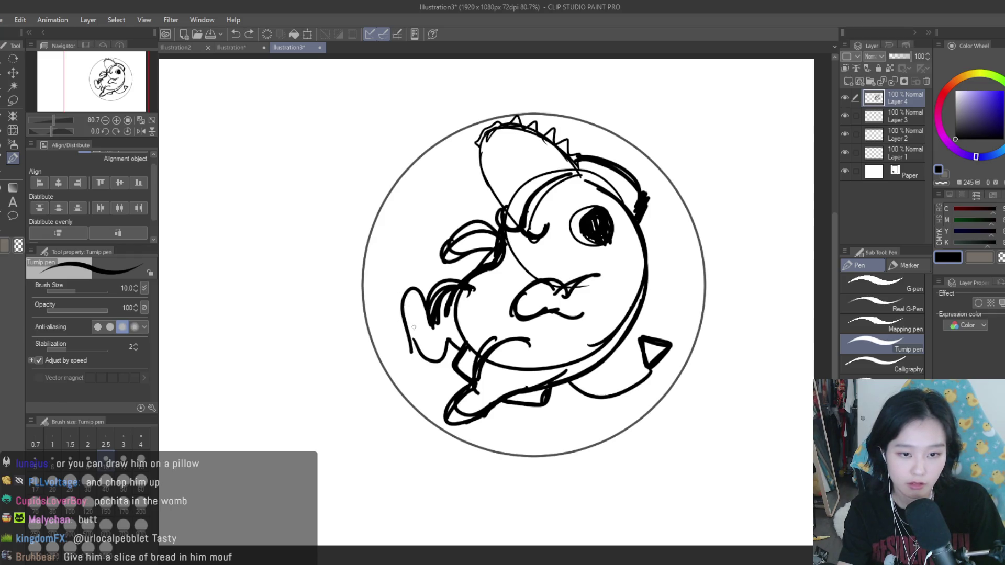
Step: Erase stray arm hatching, the doubled body line and inner head arcs with a size-40 eraser
key("e")
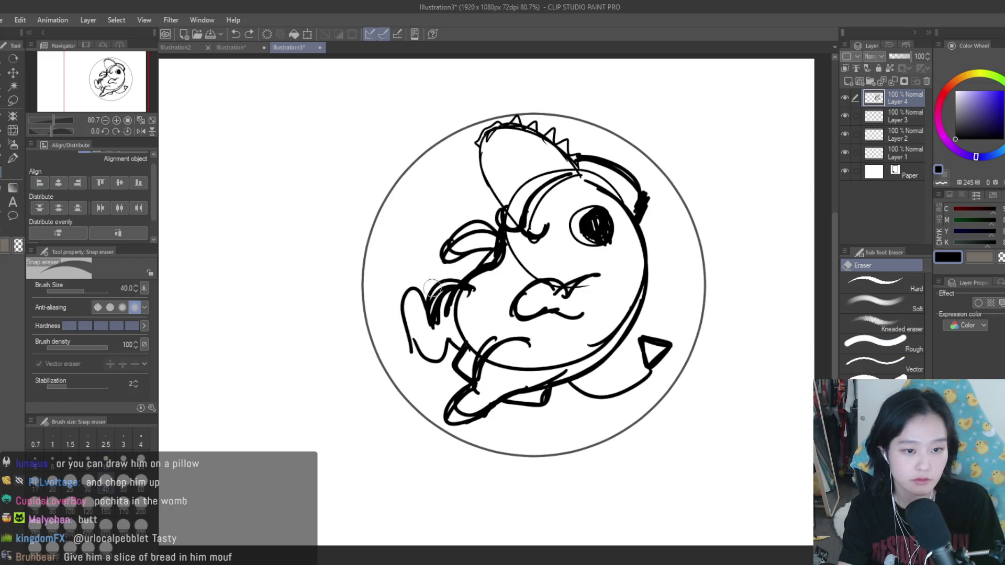
key("bracketleft")
key("bracketleft")
mouse_move(442, 298)
left_mouse_down()
mouse_move(453, 367)
mouse_move(467, 338)
mouse_move(456, 319)
mouse_move(481, 294)
mouse_move(463, 307)
left_mouse_up()
left_click_drag(511, 242, 490, 296)
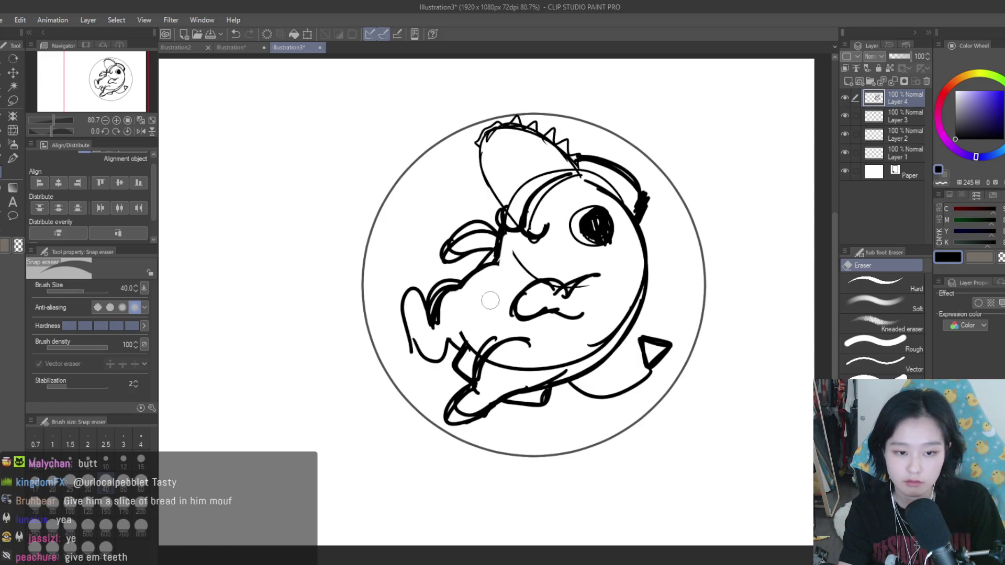
mouse_move(469, 354)
left_mouse_down()
mouse_move(493, 362)
mouse_move(587, 341)
mouse_move(496, 378)
left_mouse_up()
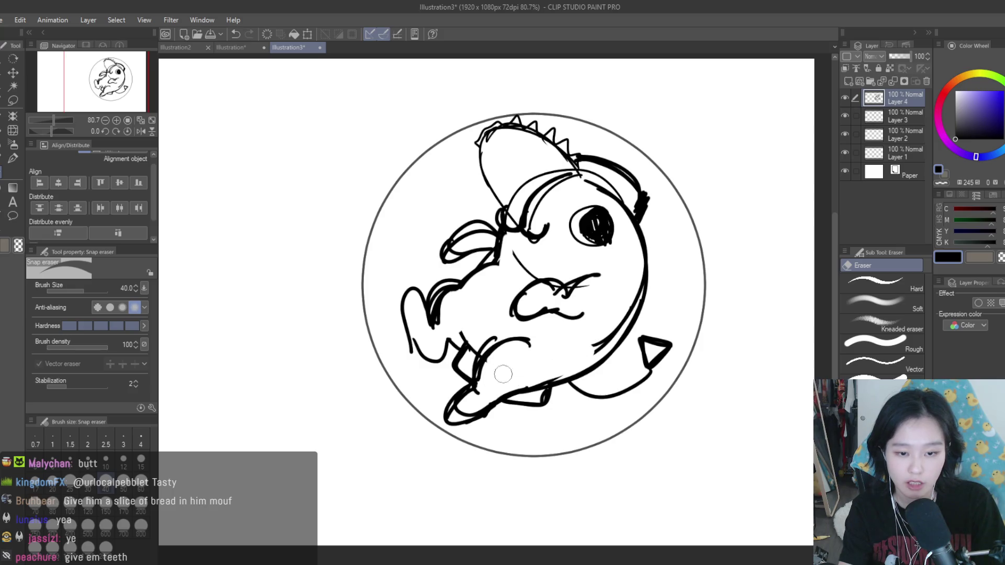
mouse_move(606, 331)
left_mouse_down()
mouse_move(620, 293)
mouse_move(602, 344)
left_mouse_up()
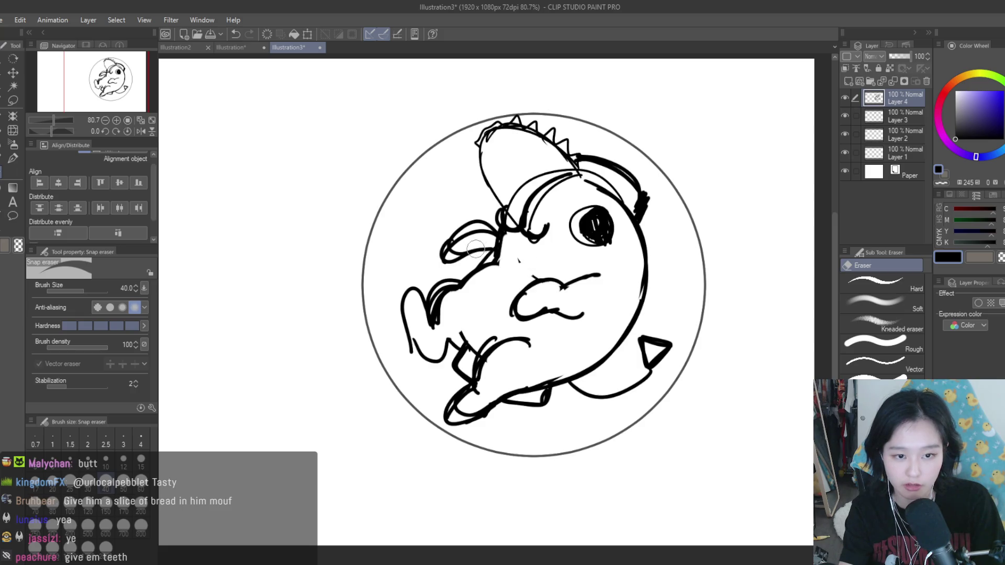
mouse_move(568, 204)
left_mouse_down()
mouse_move(511, 217)
mouse_move(560, 162)
left_mouse_up()
mouse_move(530, 224)
left_mouse_down()
mouse_move(550, 189)
mouse_move(523, 210)
left_mouse_up()
Step: Ink a thick neck line, a bolder head outline, and the arm and beak outlines
left_click(17, 161)
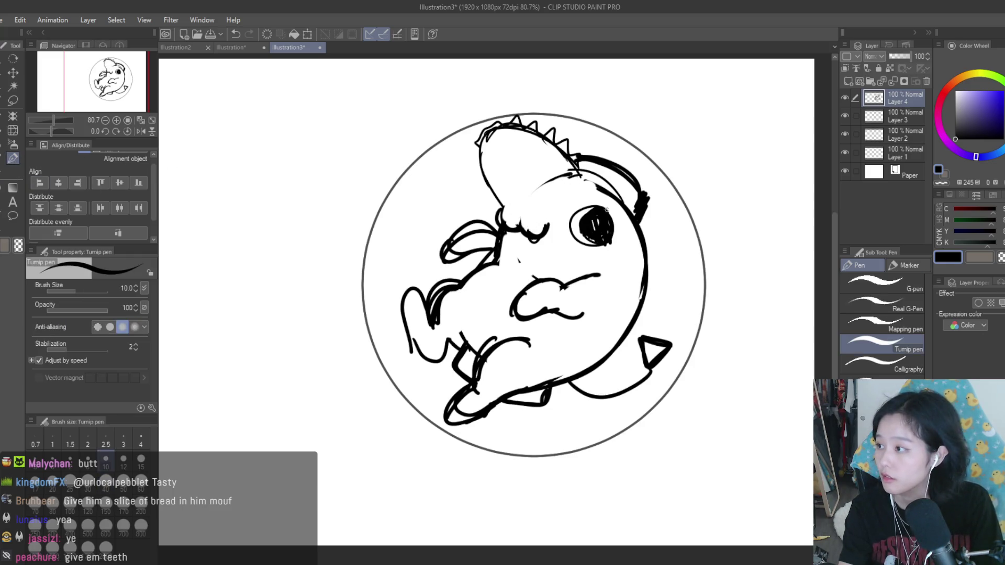
left_click_drag(581, 175, 513, 218)
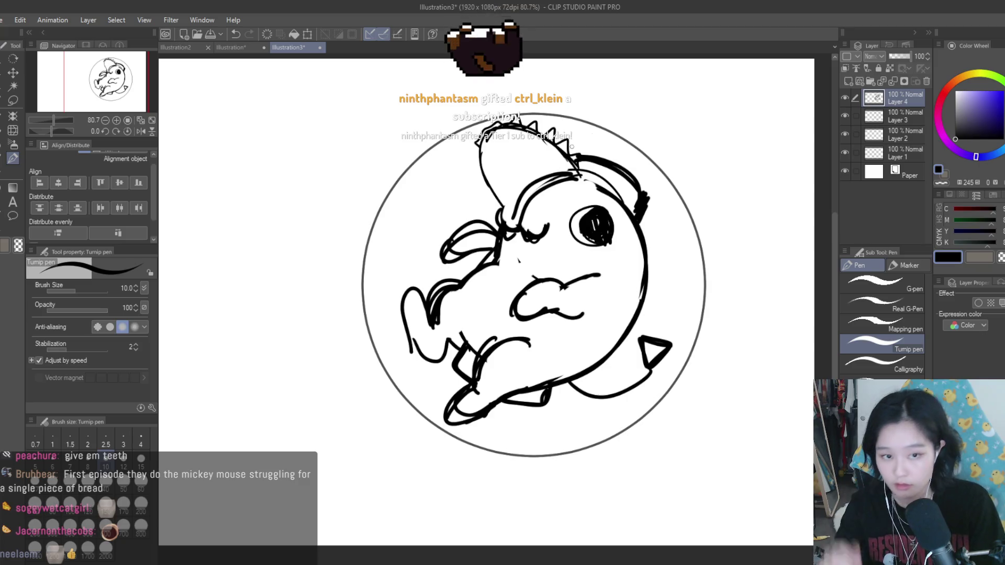
left_click_drag(495, 131, 517, 215)
mouse_move(579, 175)
left_mouse_down()
mouse_move(524, 128)
mouse_move(473, 158)
mouse_move(512, 215)
left_mouse_up()
left_click_drag(471, 143, 514, 218)
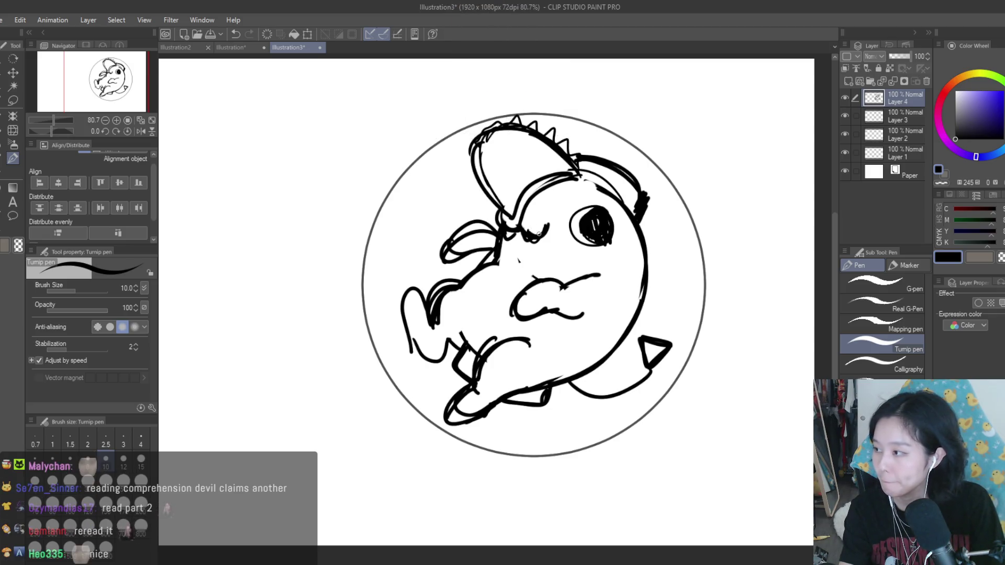
mouse_move(487, 220)
left_mouse_down()
mouse_move(480, 259)
mouse_move(540, 249)
mouse_move(475, 249)
left_mouse_up()
mouse_move(492, 260)
left_mouse_down()
mouse_move(503, 286)
mouse_move(543, 242)
mouse_move(497, 252)
mouse_move(510, 276)
mouse_move(523, 267)
left_mouse_up()
key("e")
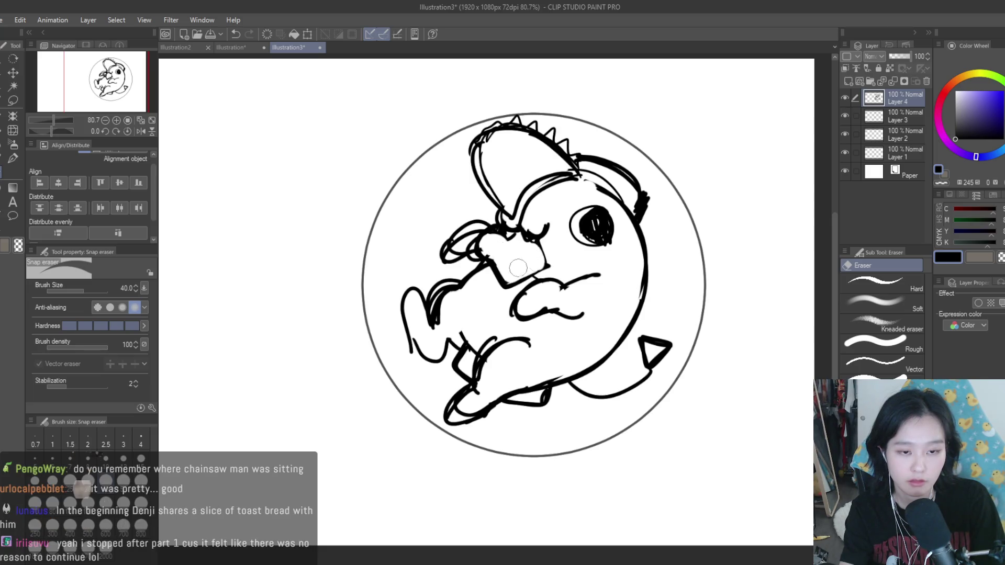
Step: Outline the slice of toast held in Pochita's mouth with the Turnip pen
left_click(12, 158)
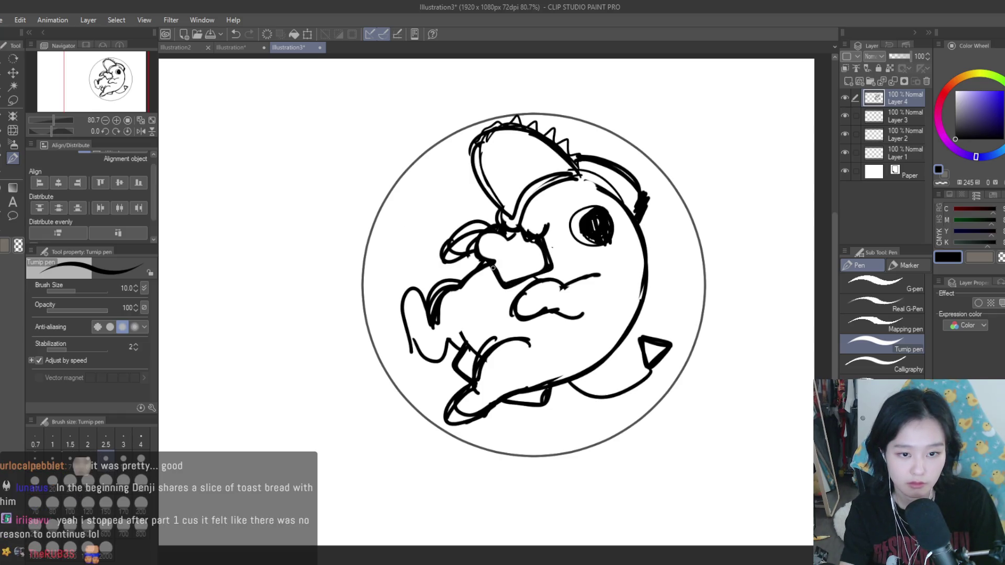
mouse_move(500, 232)
left_mouse_down()
mouse_move(487, 258)
mouse_move(507, 272)
mouse_move(541, 265)
left_mouse_up()
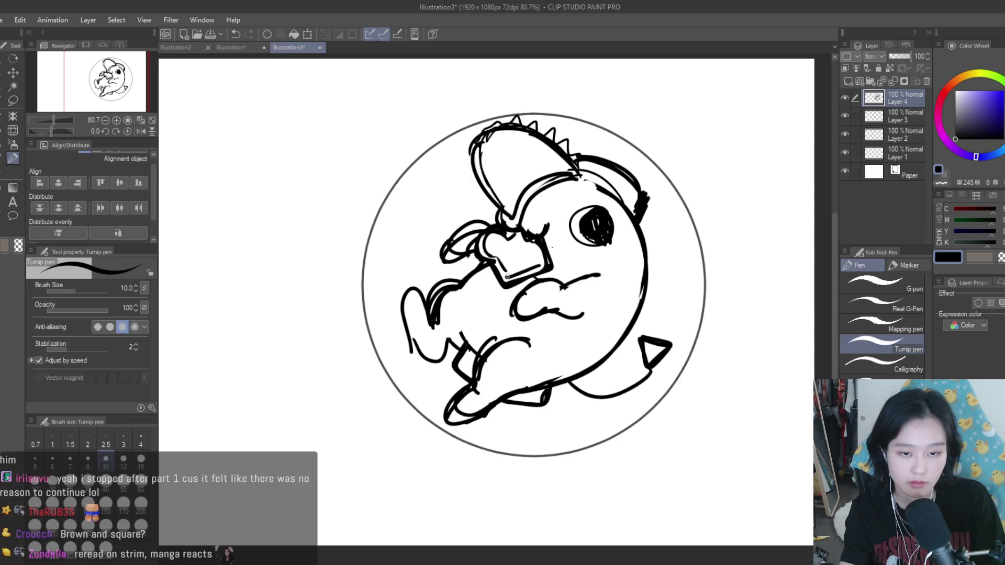
scroll(549, 308, "up", 2)
scroll(549, 308, "down", 5)
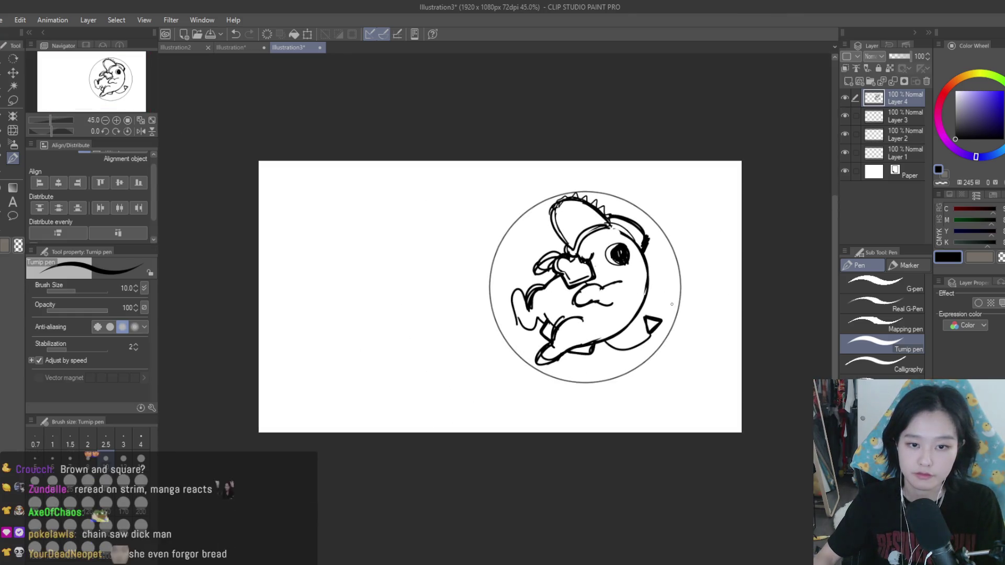
scroll(628, 218, "up", 1)
scroll(303, 184, "up", 1)
scroll(351, 259, "up", 3)
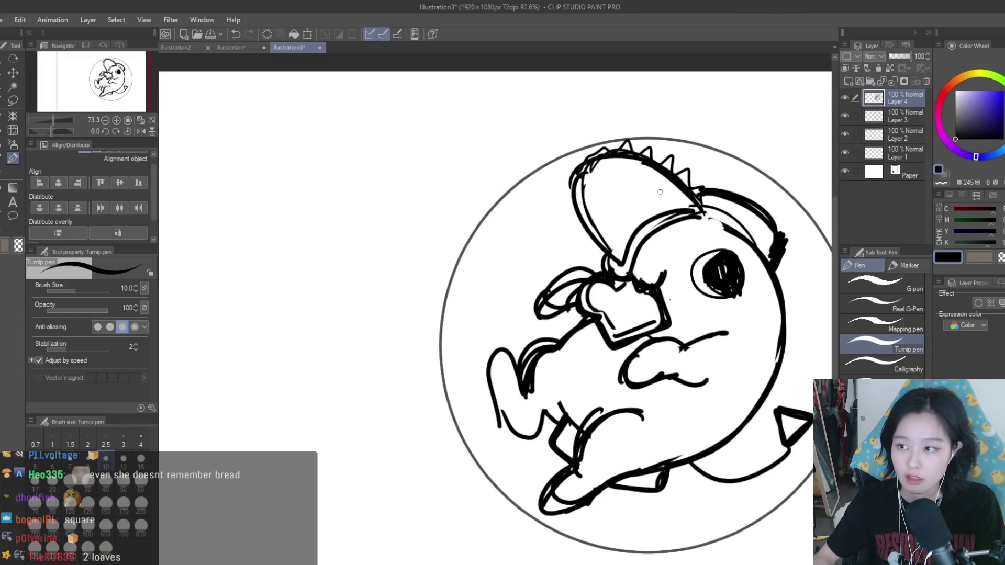
Step: Erase the old eye's right side with the Snap eraser and redraw the eye outline, undoing failed strokes
key("e")
scroll(442, 294, "up", 1)
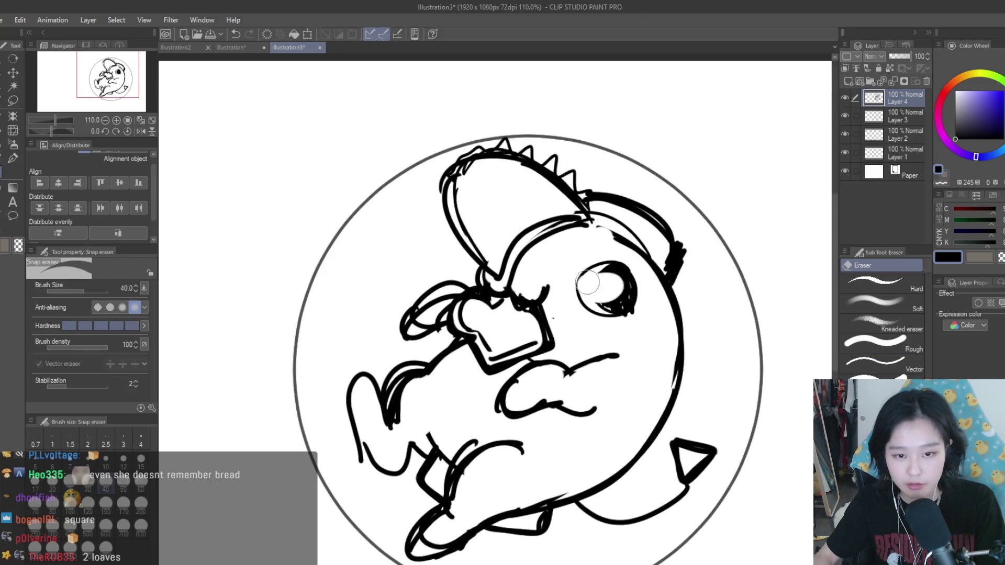
left_click_drag(601, 277, 631, 306)
left_click(15, 158)
scroll(604, 262, "up", 3)
mouse_move(617, 265)
left_mouse_down()
mouse_move(570, 293)
mouse_move(592, 329)
mouse_move(643, 287)
mouse_move(637, 335)
left_mouse_up()
key("ctrl+z")
key("ctrl+z")
key("ctrl+z")
key("ctrl+z")
mouse_move(630, 272)
left_mouse_down()
mouse_move(636, 336)
mouse_move(622, 338)
left_mouse_up()
key("ctrl+z")
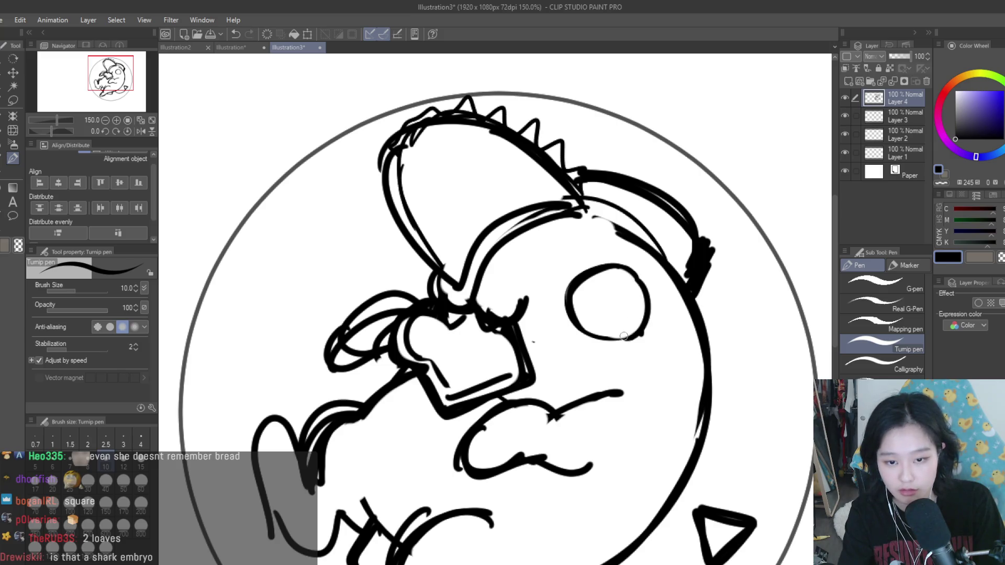
Step: Draw an oval pupil and fill it solid black, leaving a small highlight
left_click_drag(624, 278, 625, 281)
mouse_move(625, 316)
left_mouse_down()
mouse_move(626, 301)
mouse_move(598, 305)
left_mouse_up()
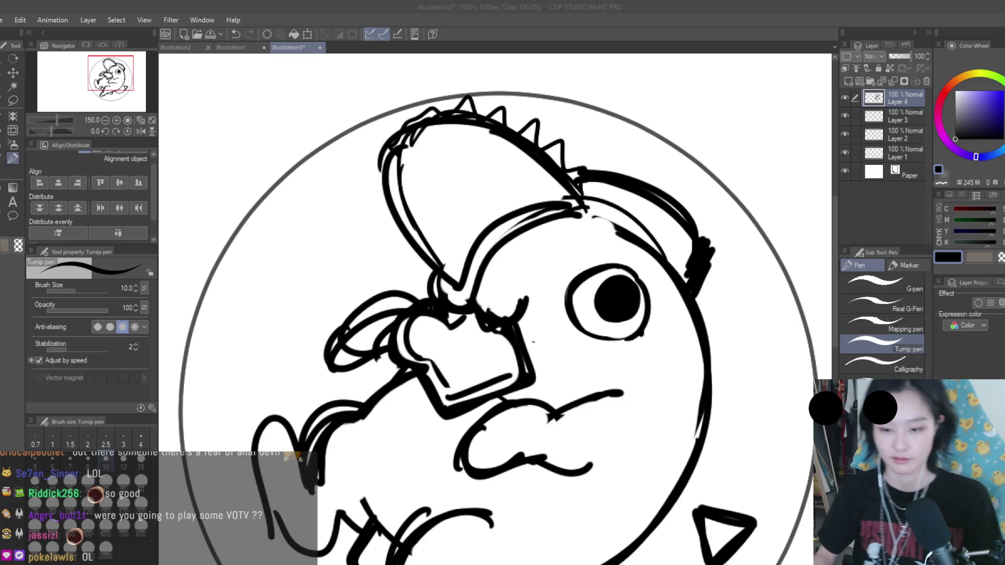
scroll(622, 257, "down", 5)
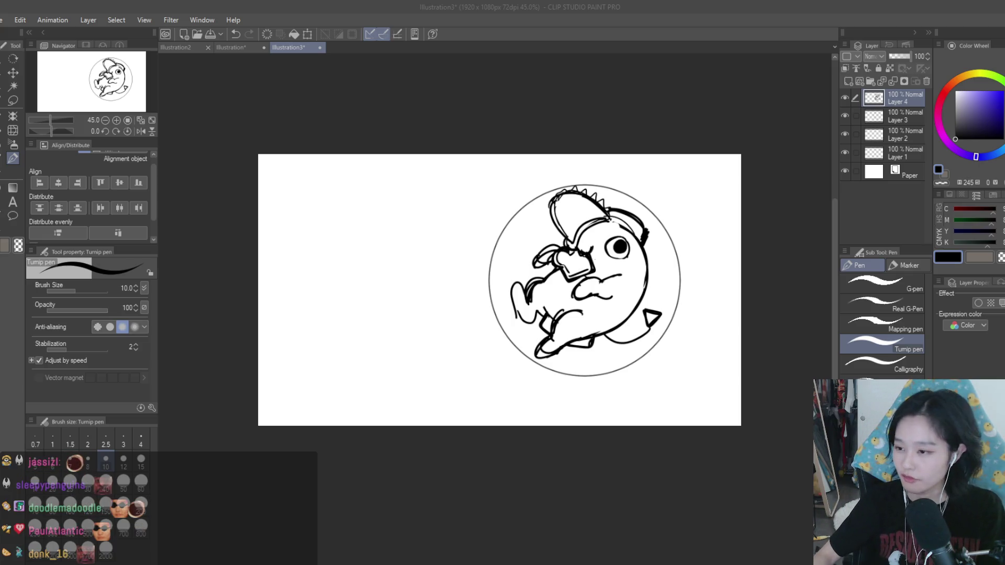
Step: Erase the upper part of the eye outline with the Snap eraser
scroll(723, 303, "down", 1)
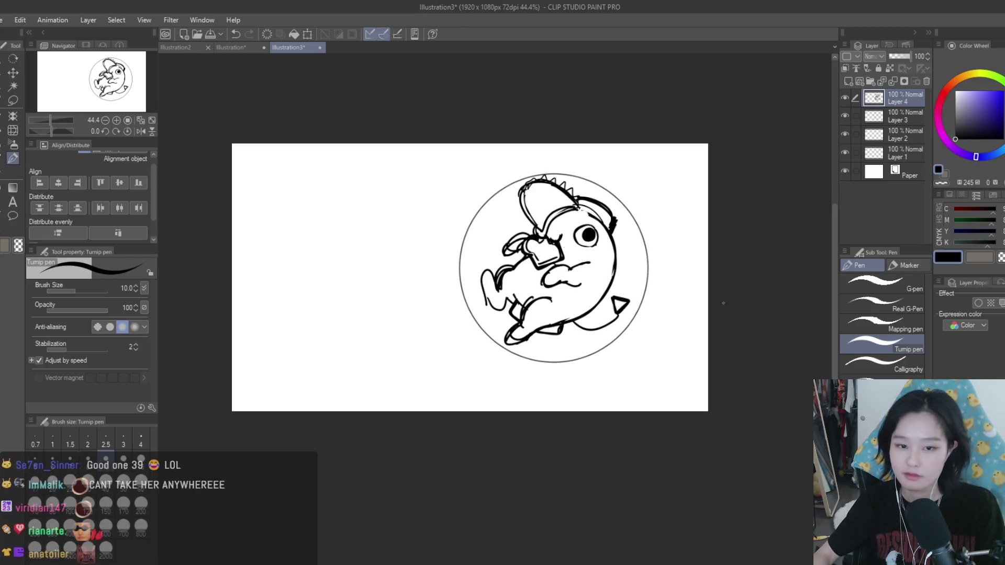
scroll(569, 205, "up", 3)
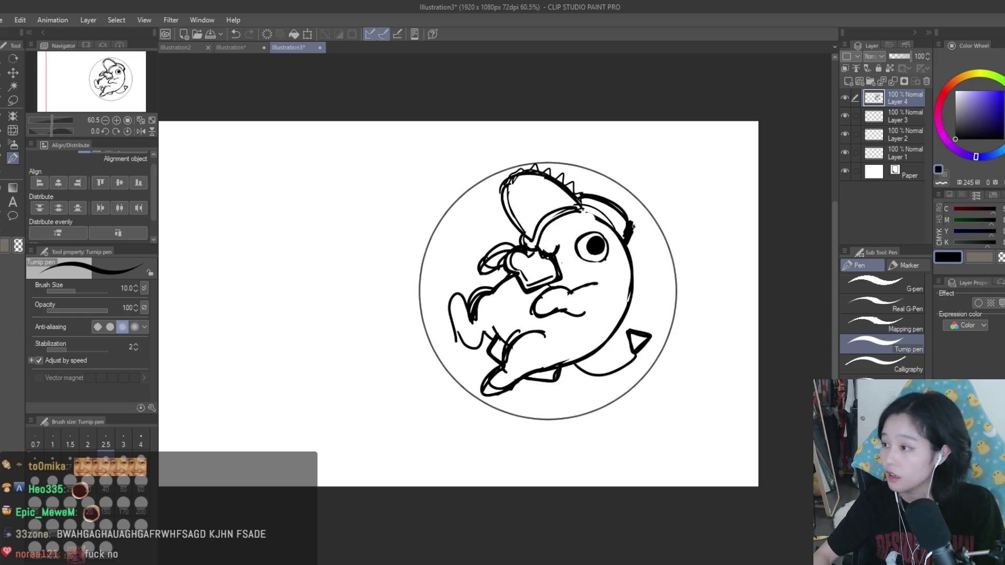
scroll(635, 227, "up", 6)
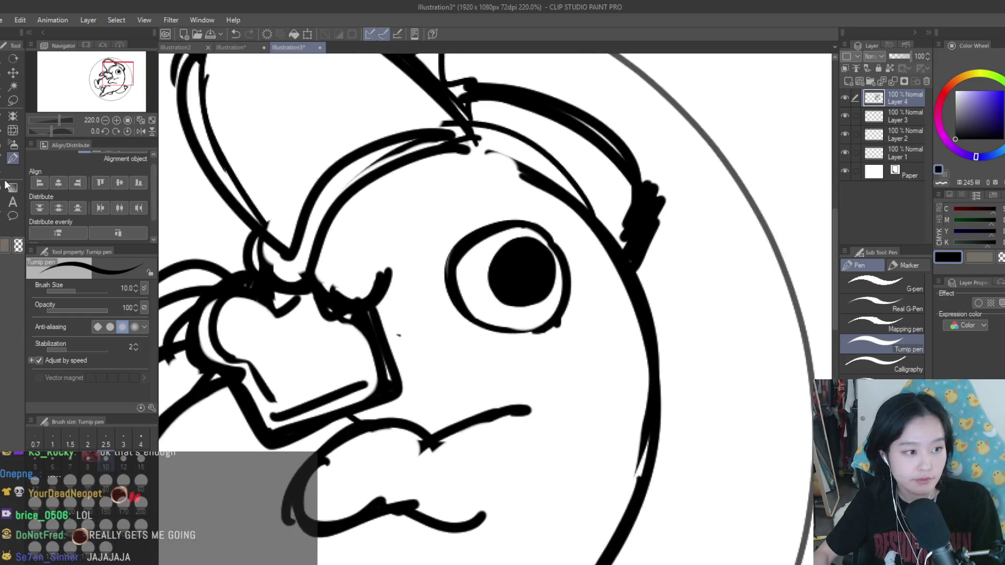
left_click(13, 186)
mouse_move(474, 239)
left_mouse_down()
mouse_move(539, 218)
mouse_move(550, 238)
mouse_move(469, 242)
left_mouse_up()
Step: Redraw the eye's top edge as a new arc with the Turnip pen
key("p")
scroll(628, 320, "down", 8)
scroll(628, 321, "up", 1)
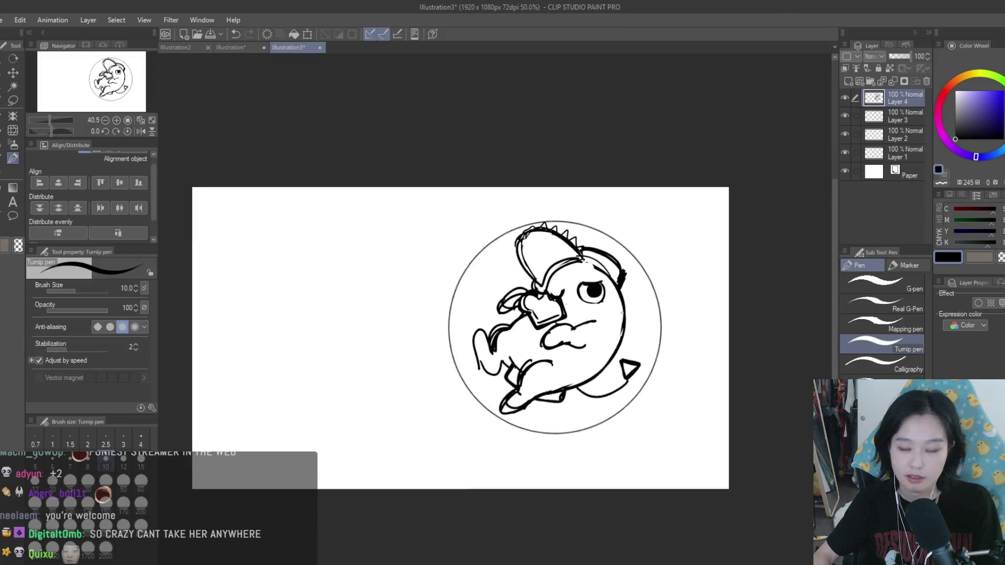
scroll(628, 321, "up", 5)
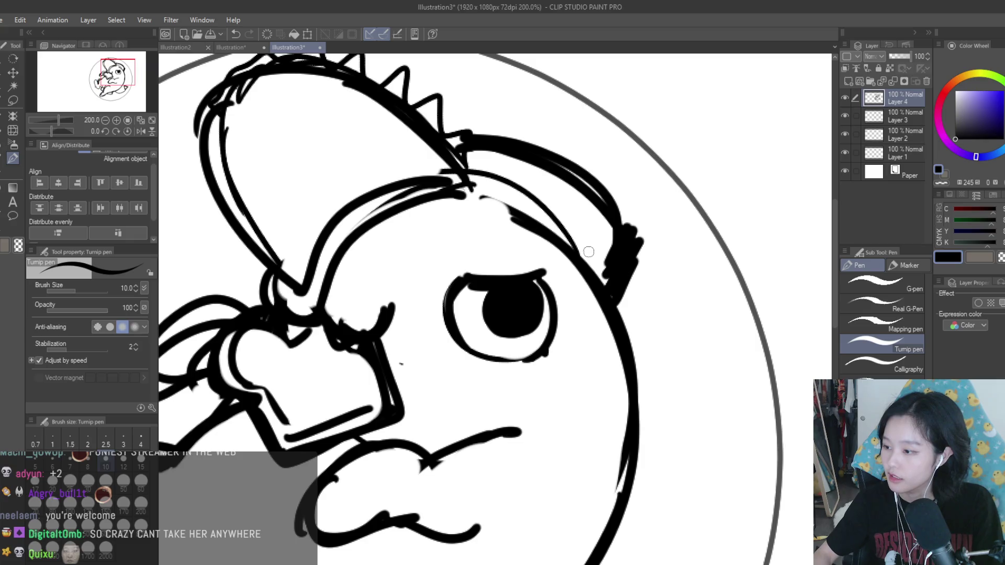
scroll(589, 252, "down", 1)
scroll(571, 258, "up", 1)
scroll(602, 278, "down", 2)
scroll(660, 295, "up", 1)
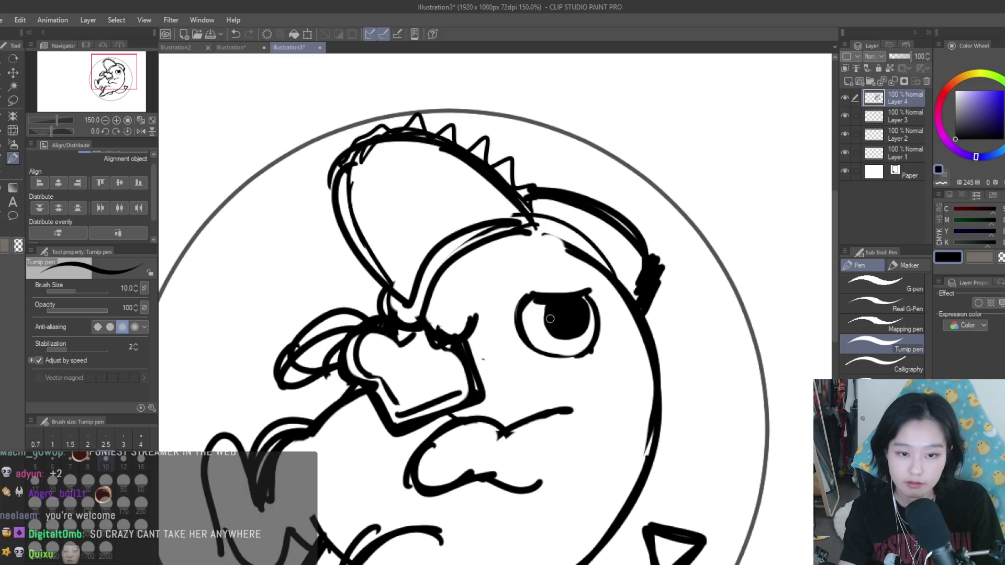
scroll(557, 327, "down", 2)
scroll(586, 280, "up", 3)
key("ctrl+z")
left_click_drag(506, 274, 585, 268)
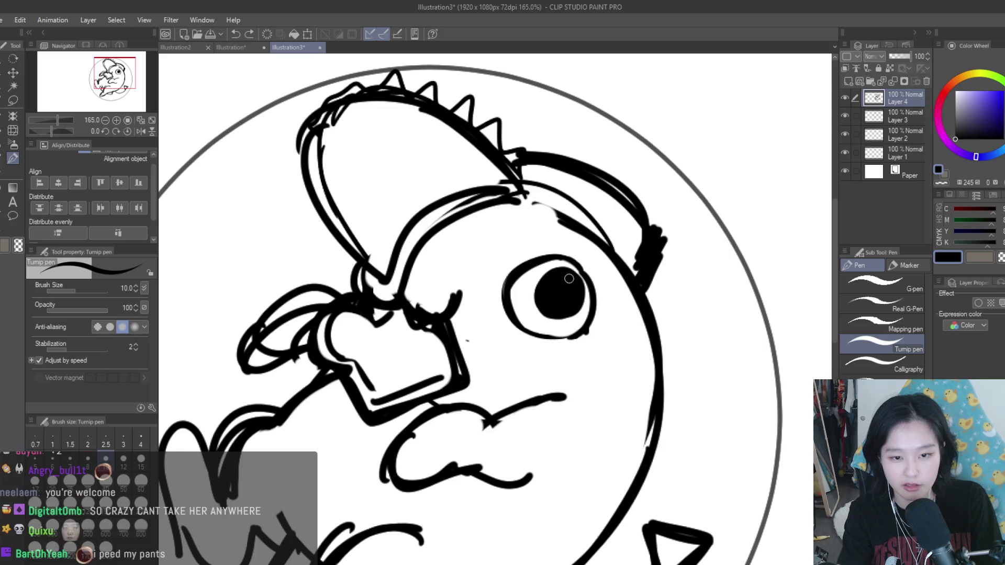
Step: Erase the eye's upper-left outline to fix its left and lower edges
left_click(10, 172)
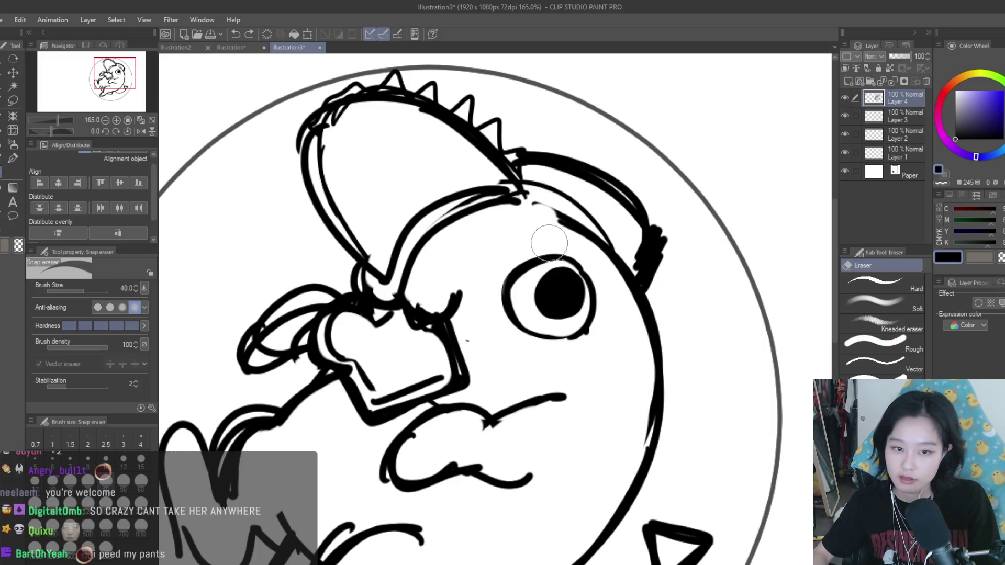
mouse_move(503, 293)
left_mouse_down()
mouse_move(511, 263)
mouse_move(511, 311)
mouse_move(571, 349)
left_mouse_up()
left_click(13, 158)
scroll(502, 292, "up", 1)
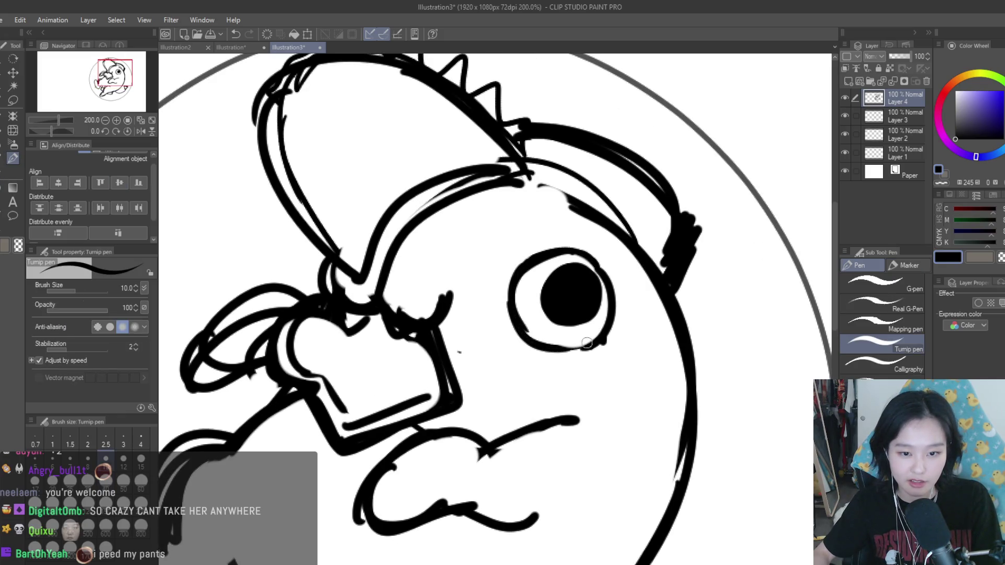
scroll(580, 262, "down", 6)
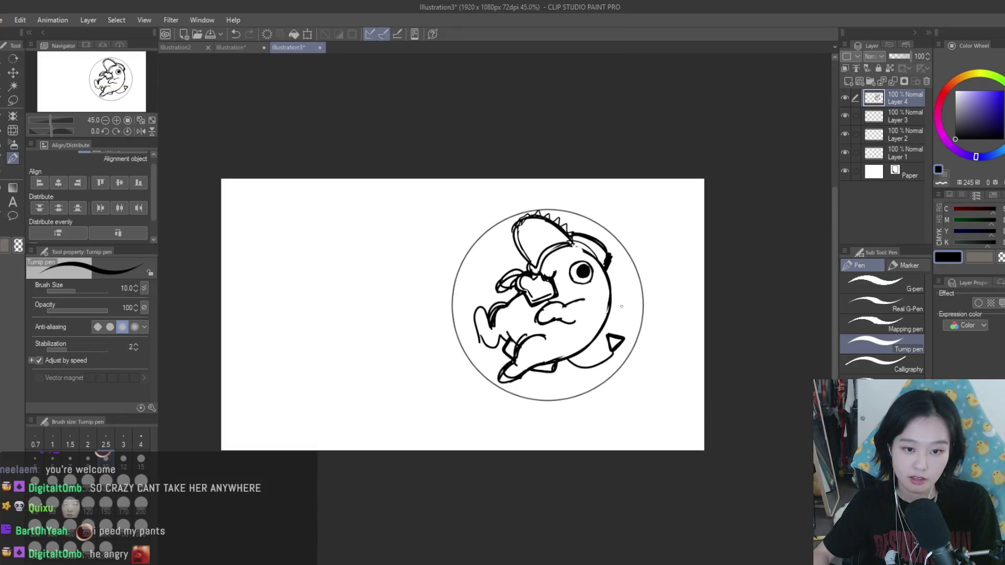
scroll(559, 248, "up", 1)
left_click(13, 101)
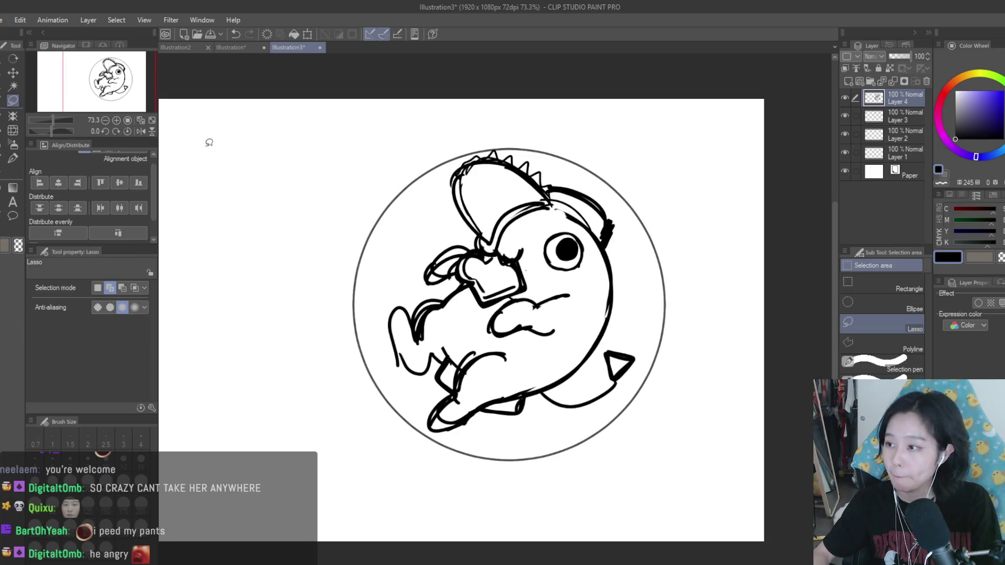
Step: Lasso a loop around Pochita's eye and switch to the Move layer tool
scroll(650, 178, "up", 2)
left_click_drag(490, 251, 487, 255)
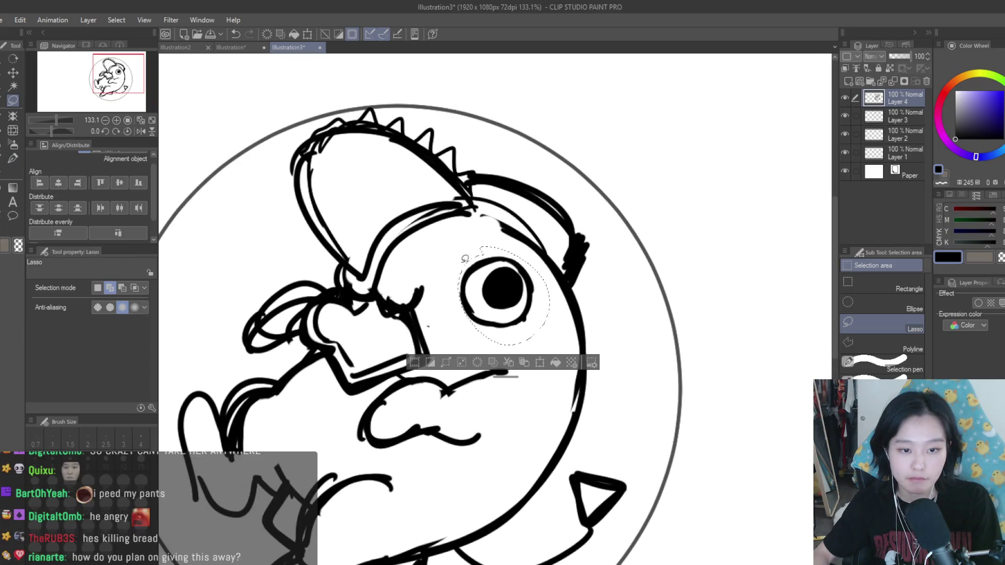
scroll(608, 237, "down", 1)
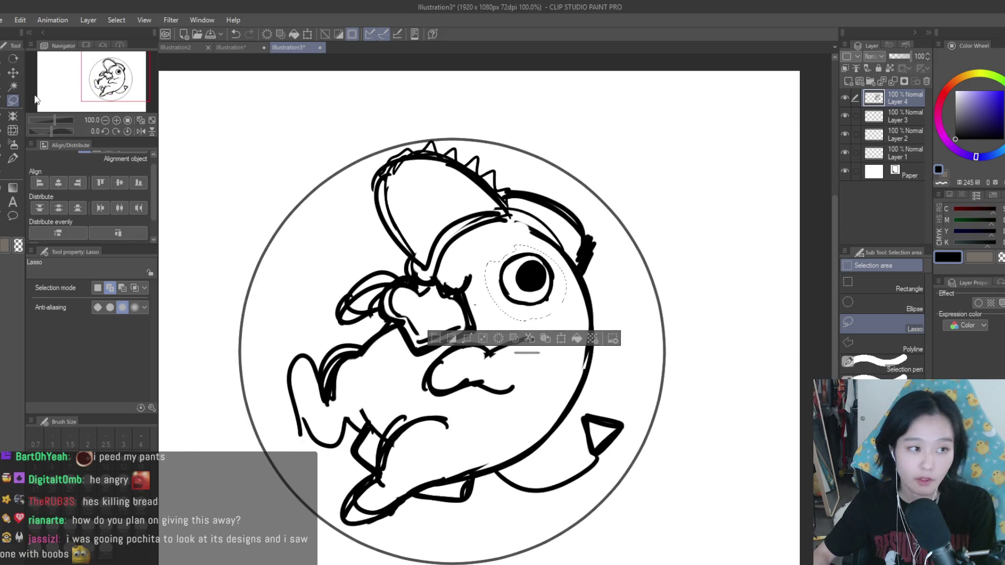
left_click(13, 72)
scroll(477, 299, "down", 1)
scroll(478, 300, "up", 2)
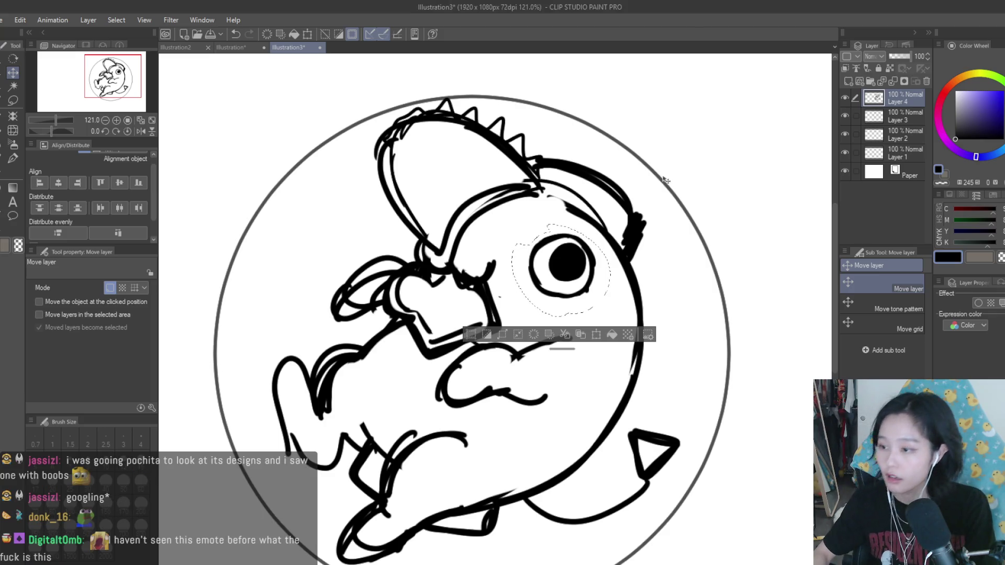
scroll(614, 251, "down", 3)
scroll(614, 251, "up", 2)
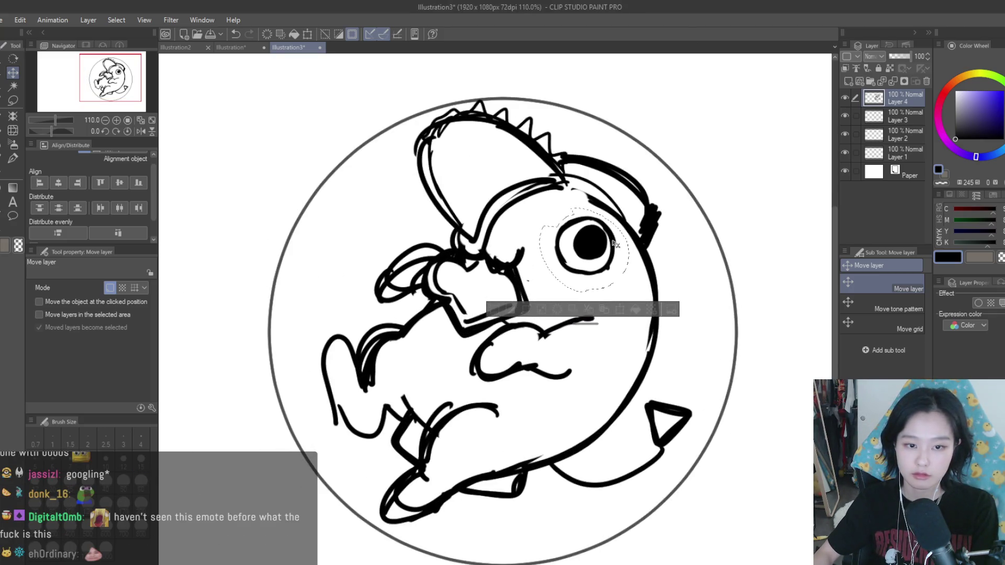
Step: Clear the eye selection and repaint the pupil fuller with a size 20 pen
key("ctrl+d")
left_click(13, 158)
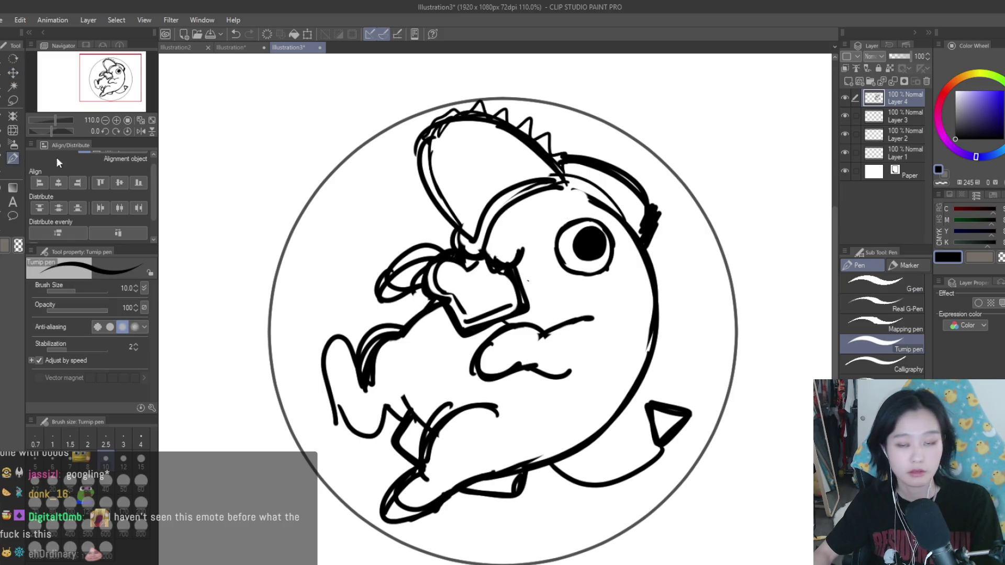
scroll(602, 252, "up", 3)
key("bracketright")
key("bracketright")
key("bracketright")
mouse_move(573, 262)
left_mouse_down()
mouse_move(555, 269)
mouse_move(562, 239)
left_mouse_up()
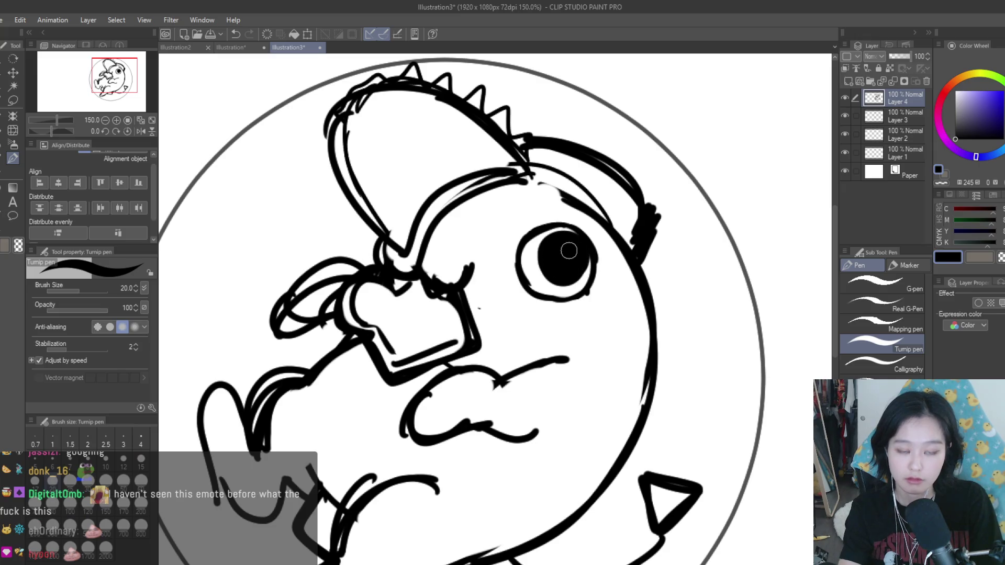
Step: Dot a white highlight into the pupil with a size 12 brush
key("x")
key("bracketleft")
key("bracketleft")
key("bracketleft")
left_click(573, 249)
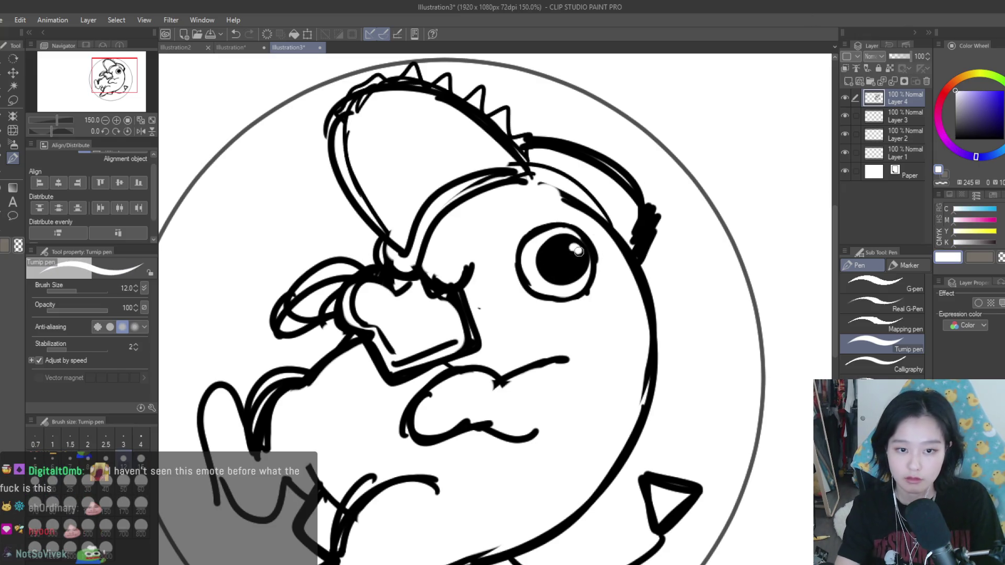
scroll(578, 251, "down", 4)
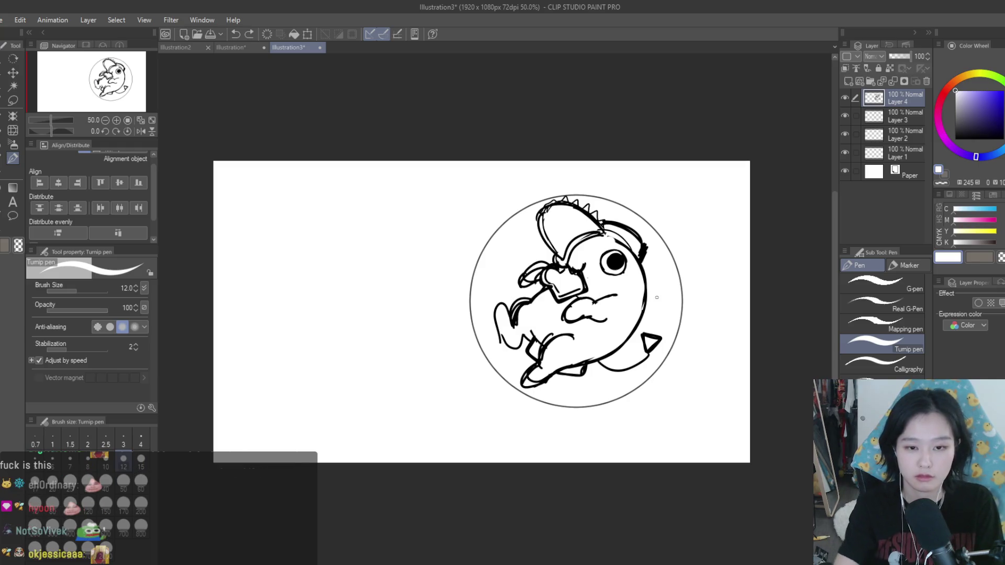
scroll(661, 237, "down", 1)
key("h")
key("h")
scroll(661, 236, "up", 2)
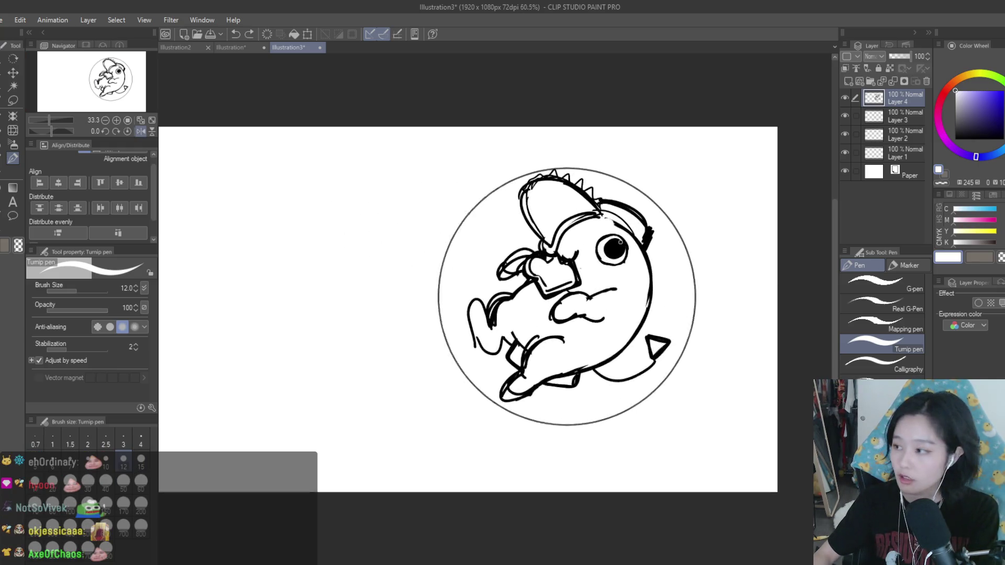
Step: Back in black at size 8, redraw the head's top-right outline, undoing failed strokes
key("x")
scroll(706, 237, "up", 1)
key("bracketleft")
key("bracketleft")
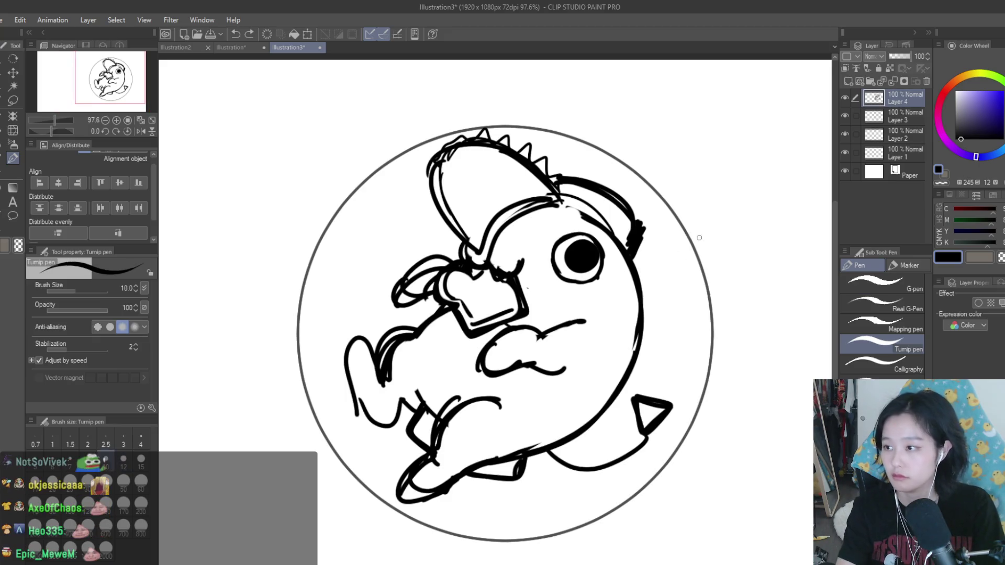
key("ctrl+z")
mouse_move(641, 314)
left_mouse_down()
mouse_move(609, 222)
mouse_move(632, 280)
left_mouse_up()
key("ctrl+z")
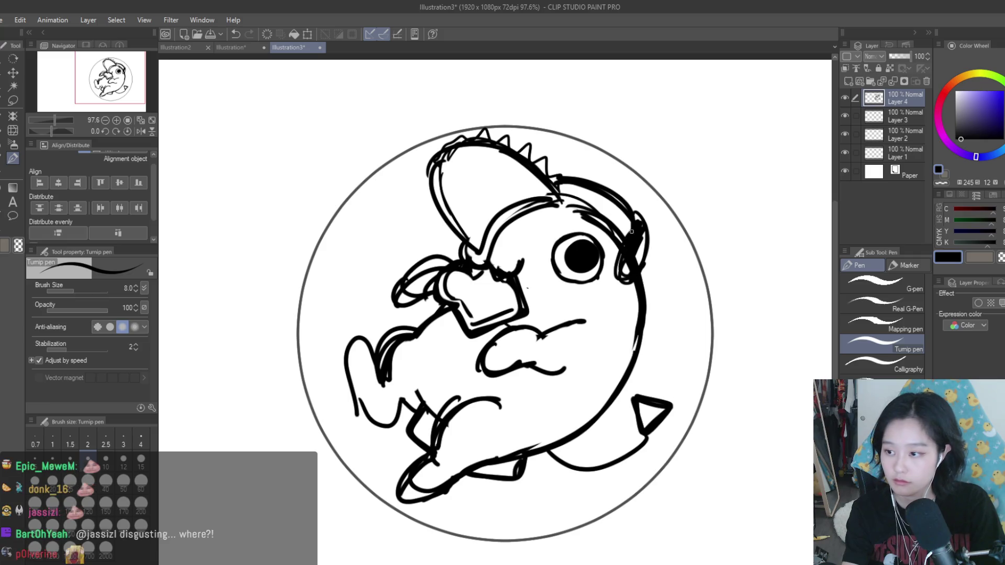
key("ctrl+z")
mouse_move(568, 192)
left_mouse_down()
mouse_move(631, 238)
mouse_move(634, 223)
left_mouse_up()
key("ctrl+z")
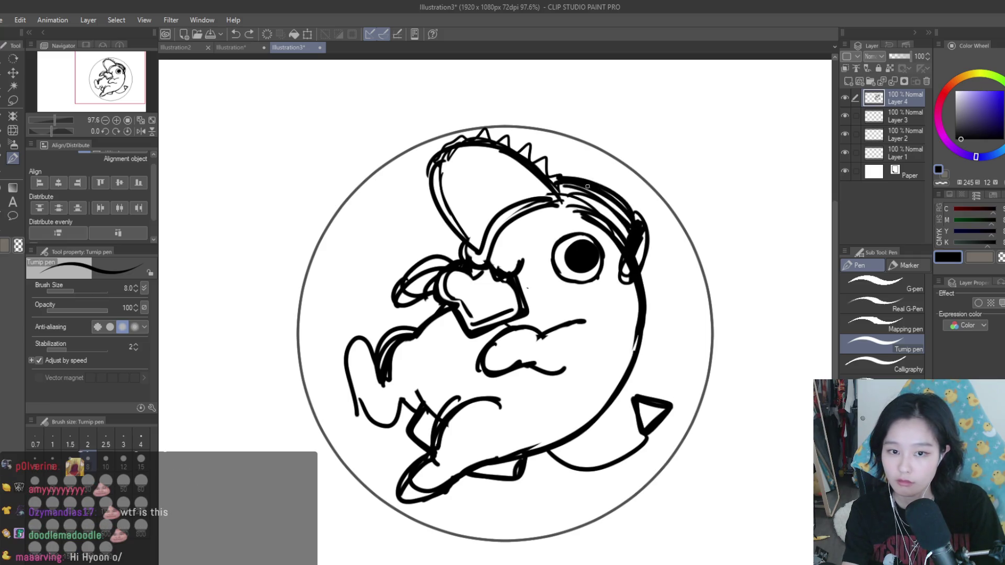
left_click_drag(596, 183, 639, 220)
Step: Erase the rough top-right strokes and re-ink that outline cleaner and thicker
key("e")
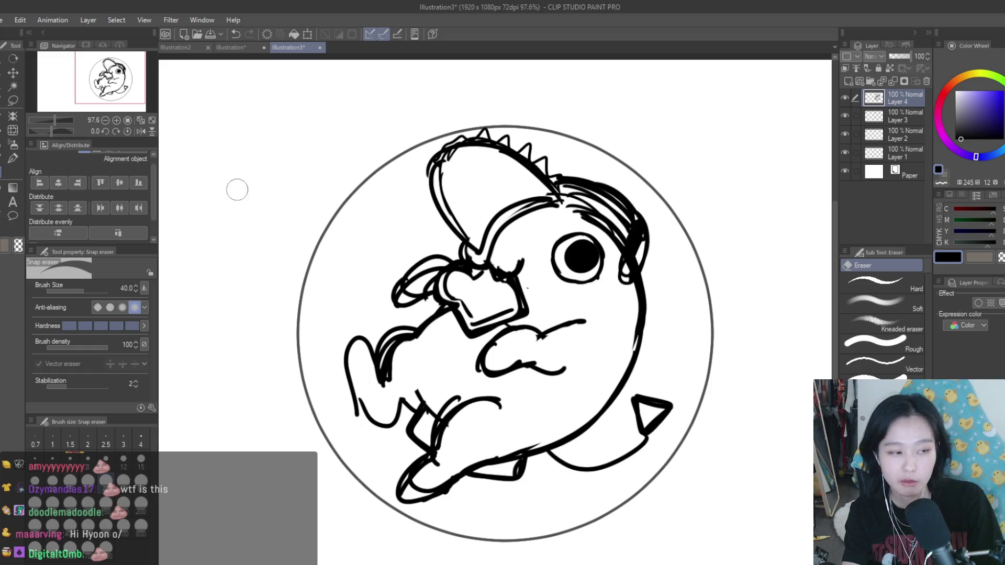
mouse_move(568, 179)
left_mouse_down()
mouse_move(636, 230)
mouse_move(632, 265)
mouse_move(607, 217)
left_mouse_up()
left_click(13, 158)
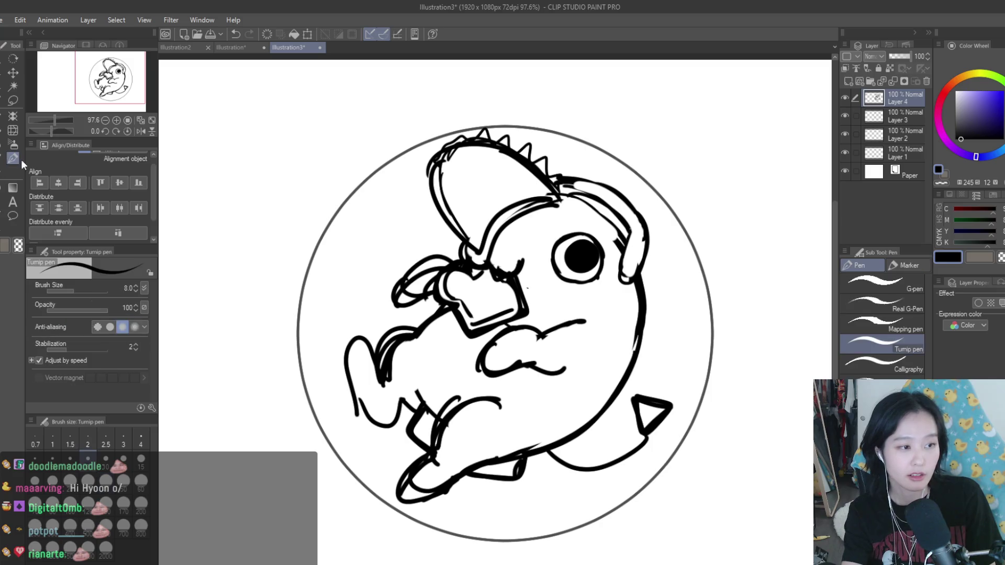
left_click_drag(555, 199, 623, 241)
left_click_drag(558, 193, 609, 221)
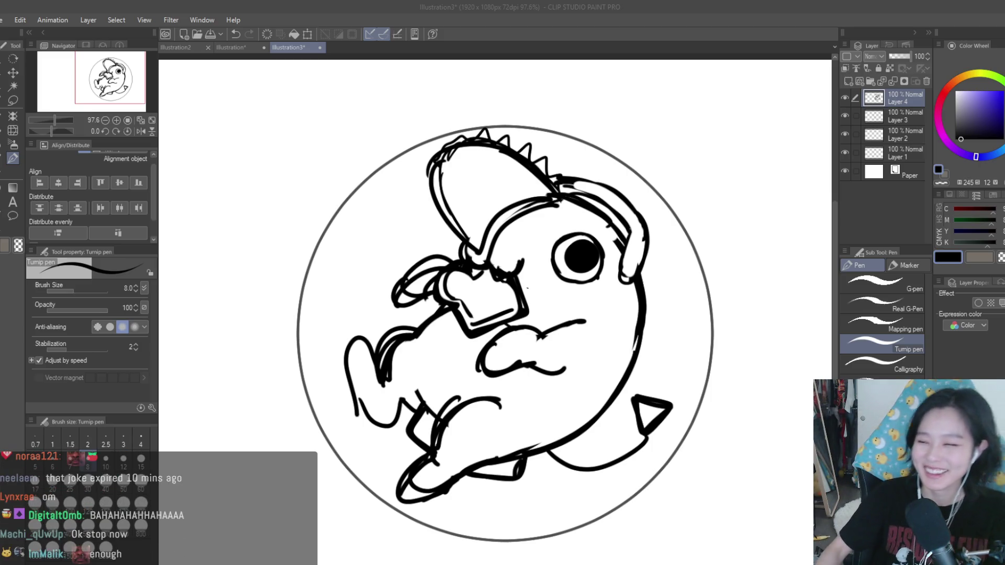
left_click(757, 134)
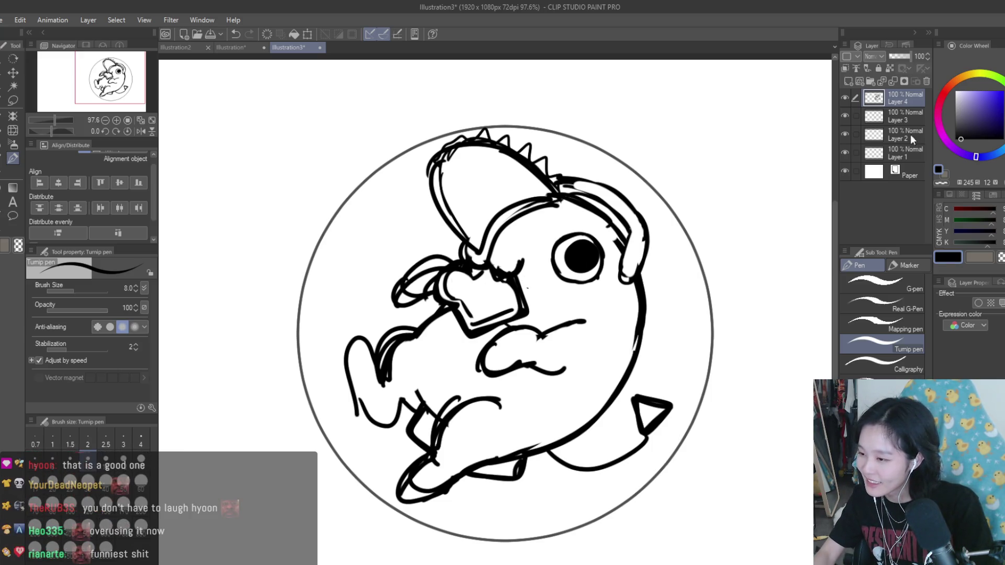
scroll(626, 286, "up", 2)
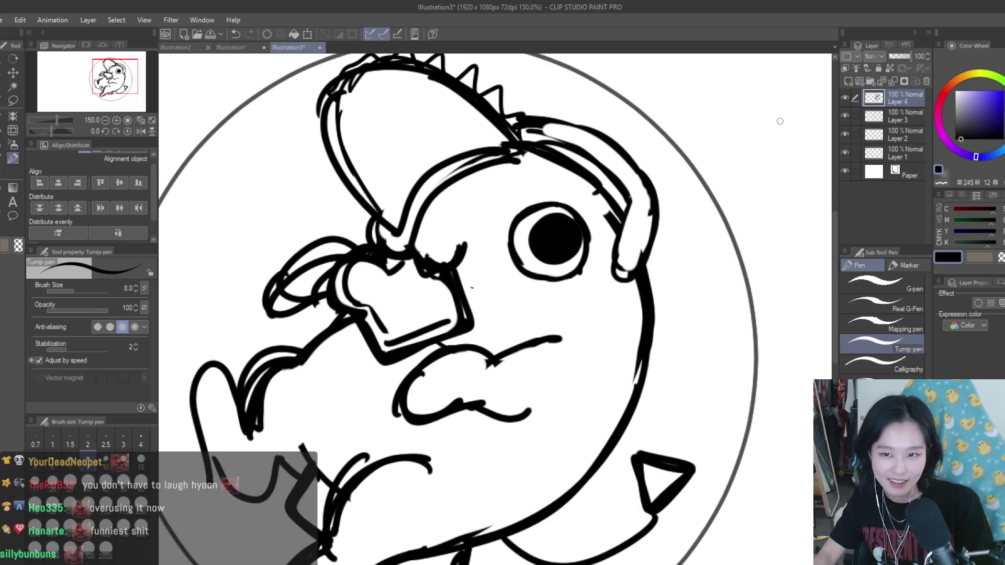
Step: Erase a curved white shine into the pupil with the Snap eraser at size 12
left_click(6, 172)
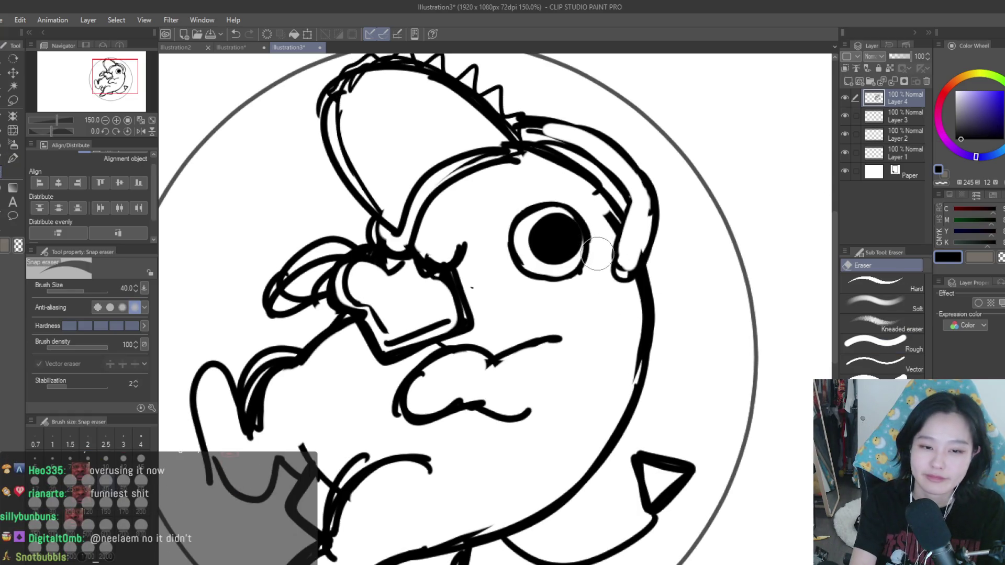
key("bracketleft")
key("bracketleft")
key("bracketleft")
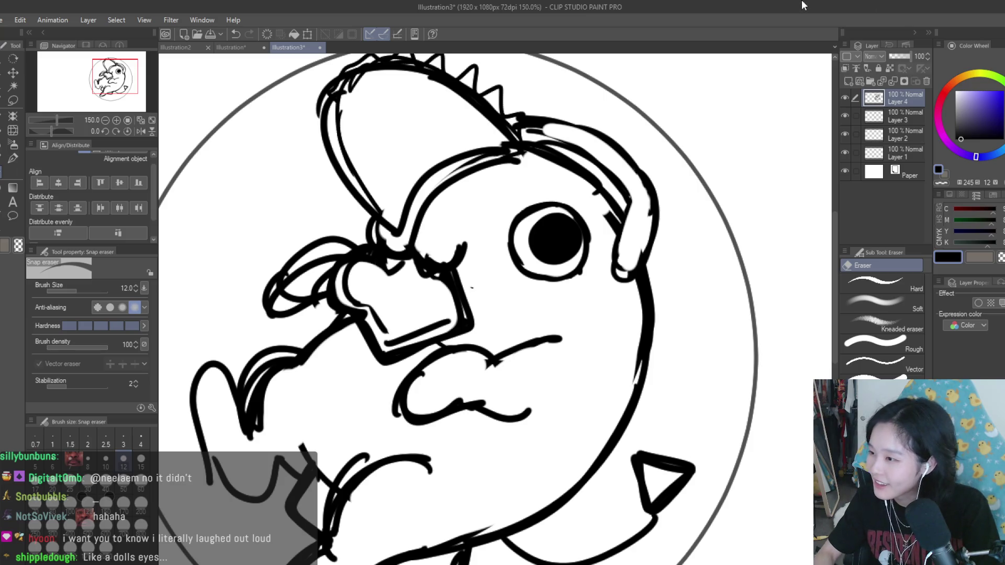
scroll(651, 268, "down", 5)
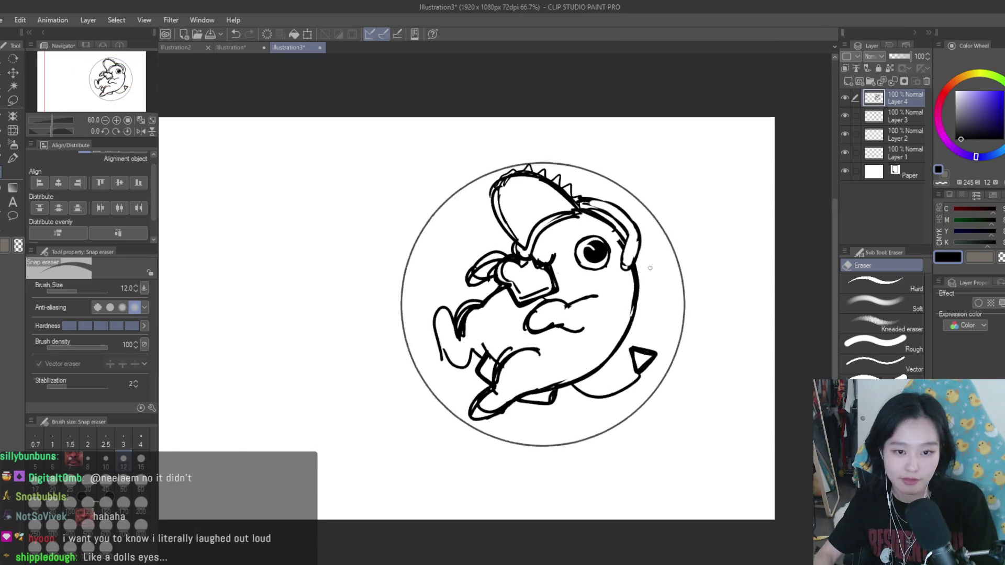
scroll(650, 268, "up", 5)
left_click_drag(534, 241, 559, 255)
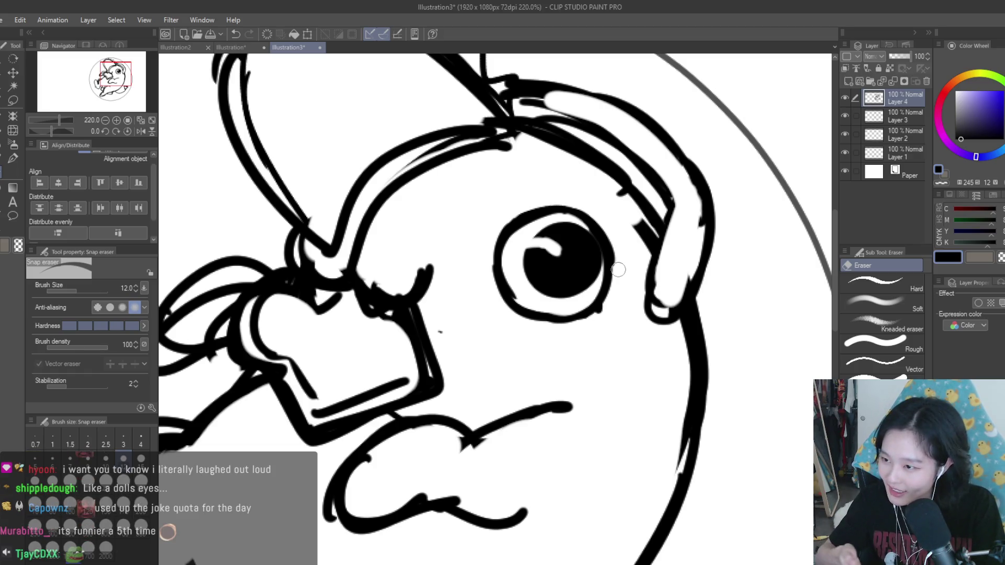
scroll(660, 265, "up", 2)
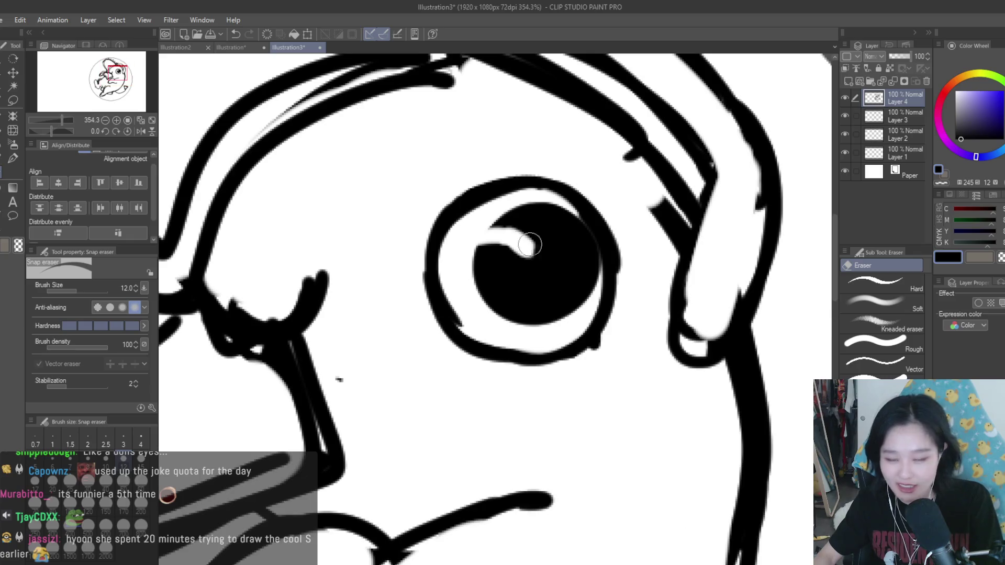
scroll(628, 272, "down", 3)
scroll(588, 285, "up", 4)
left_click_drag(589, 286, 616, 308)
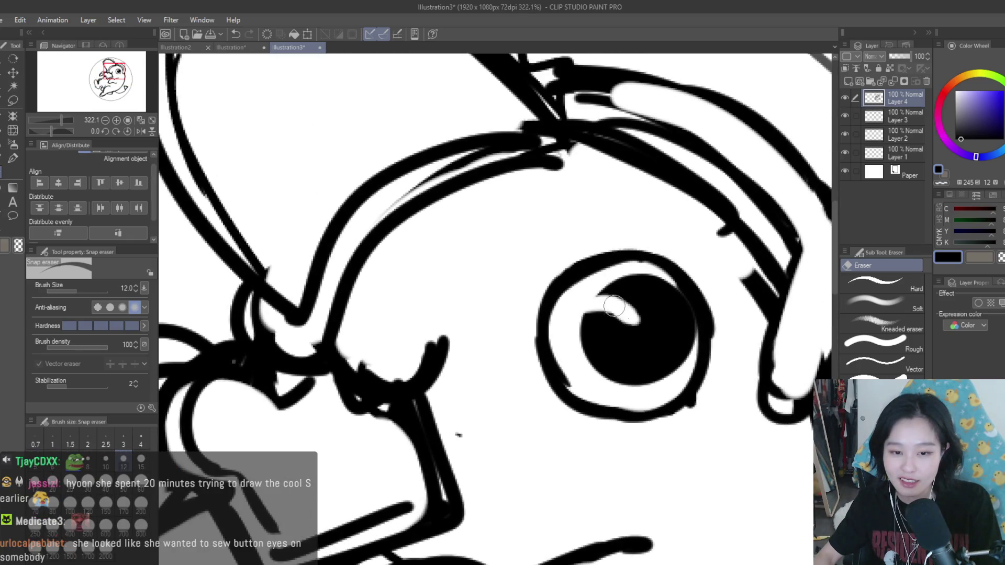
scroll(604, 299, "down", 8)
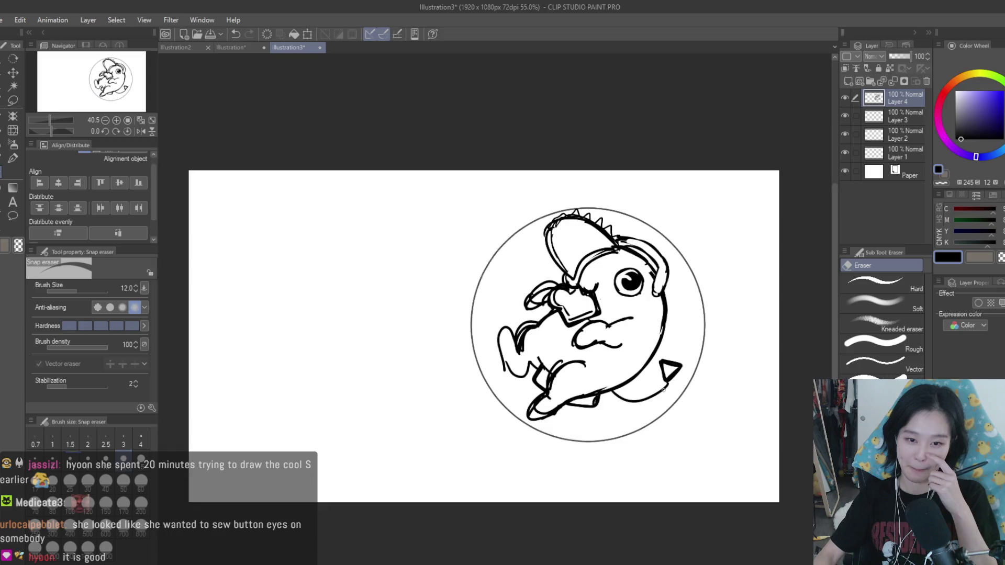
scroll(671, 366, "up", 1)
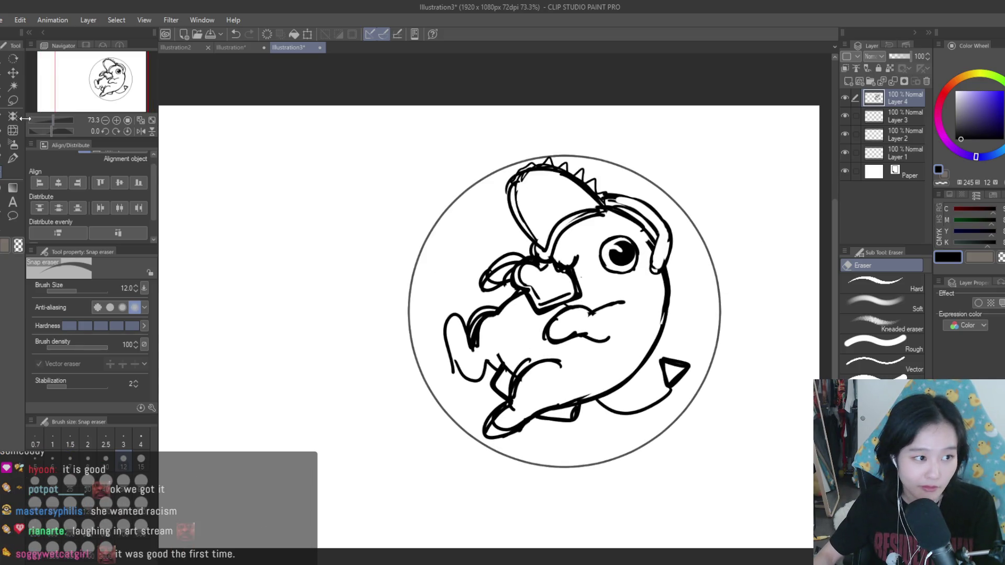
Step: Draw a freehand lasso selection around the eye
left_click(19, 102)
scroll(631, 237, "up", 2)
mouse_move(580, 225)
left_mouse_down()
mouse_move(554, 289)
mouse_move(590, 187)
left_mouse_up()
Step: Drop the eye selection and erase the lines above the beak with a size 30 eraser
left_click(13, 72)
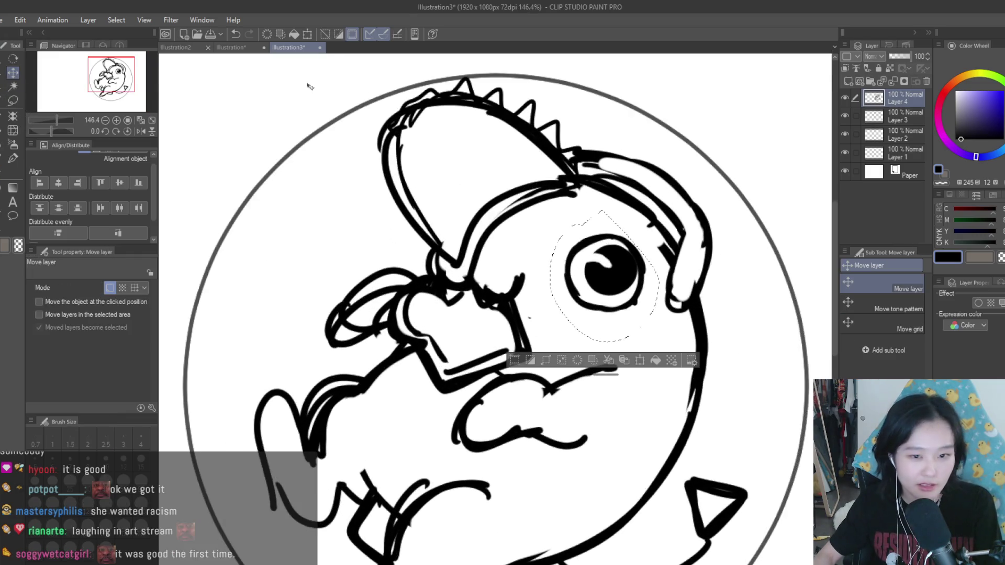
scroll(661, 202, "down", 2)
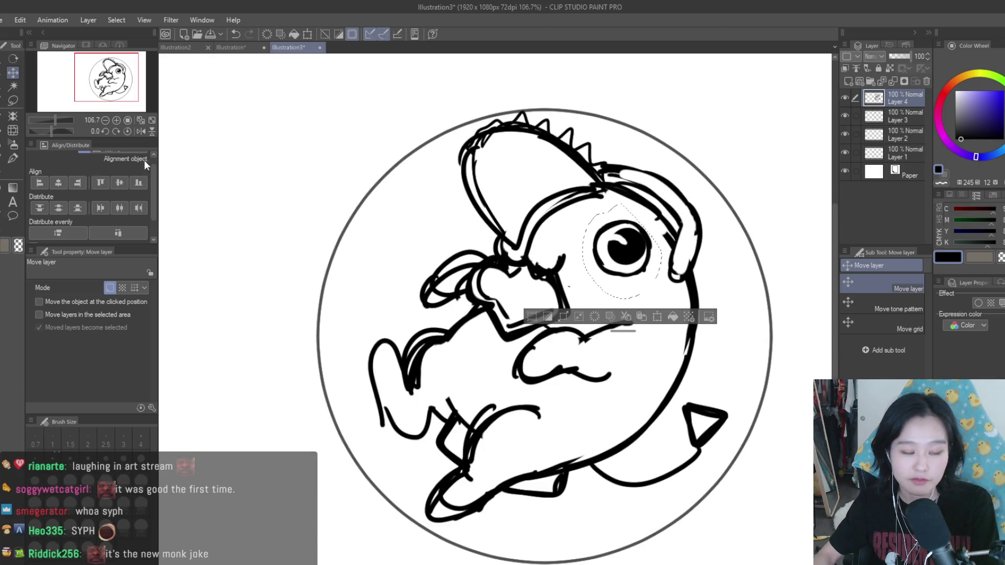
key("ctrl+d")
key("e")
scroll(593, 265, "up", 3)
key("bracketright")
key("bracketright")
key("bracketright")
mouse_move(524, 258)
left_mouse_down()
mouse_move(534, 265)
mouse_move(559, 242)
left_mouse_up()
left_click_drag(468, 233, 465, 250)
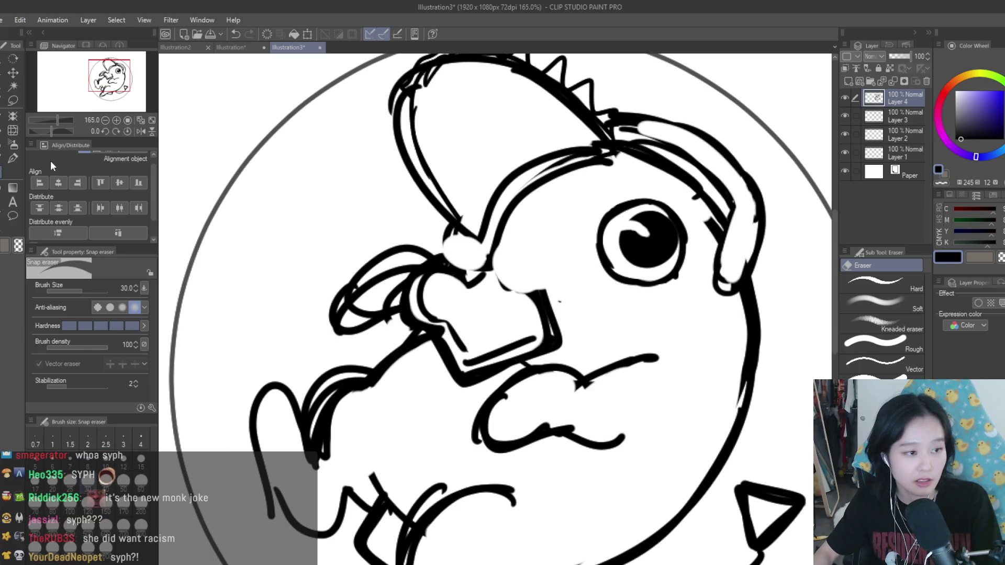
key("p")
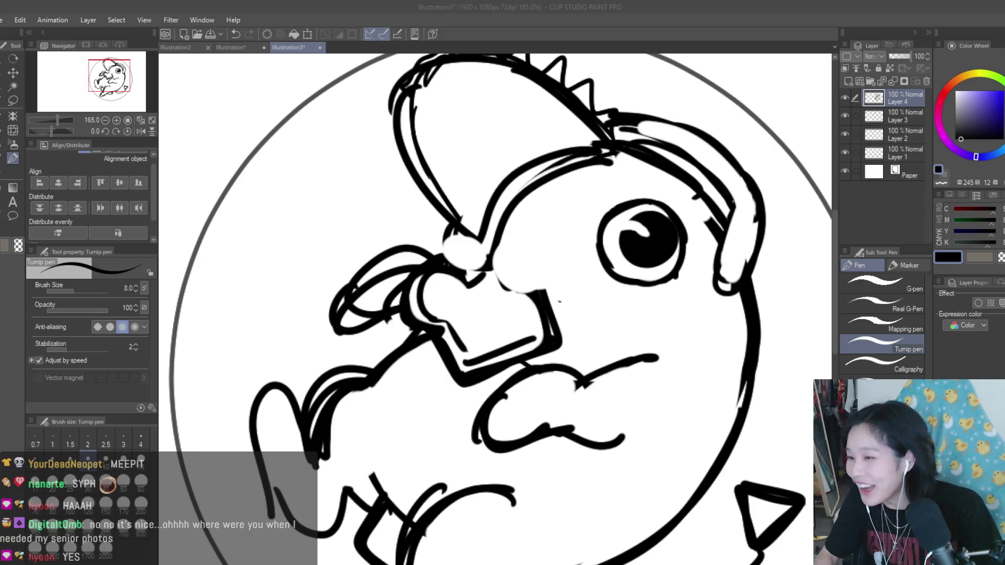
Step: Paste the copied pink creature image as a new 225 × 225 canvas, Illustration4
left_click(16, 47)
key("ctrl+shift+v")
scroll(669, 304, "up", 3)
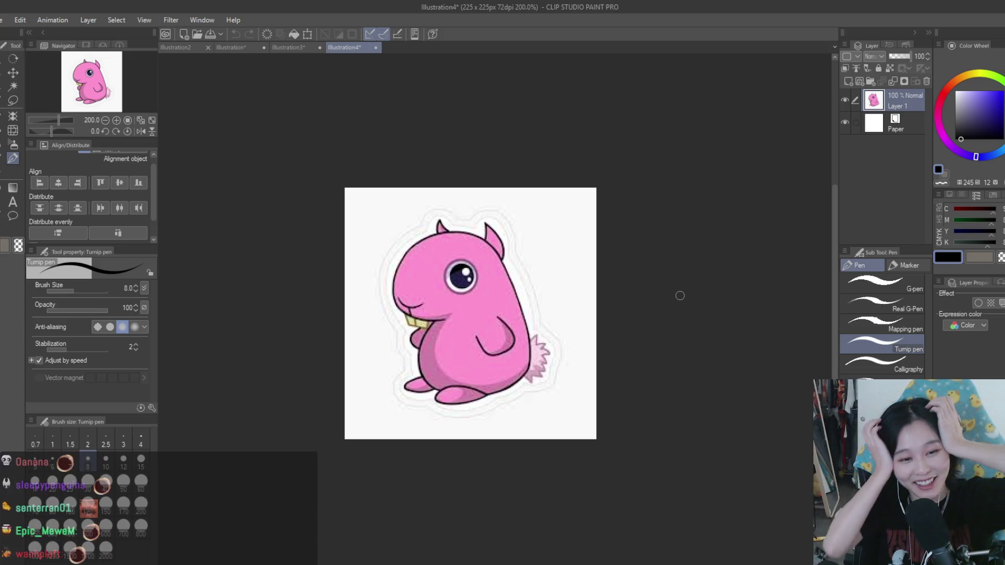
Step: Look over the pink creature in Illustration4, then close it to return to Illustration3
key("ctrl+0")
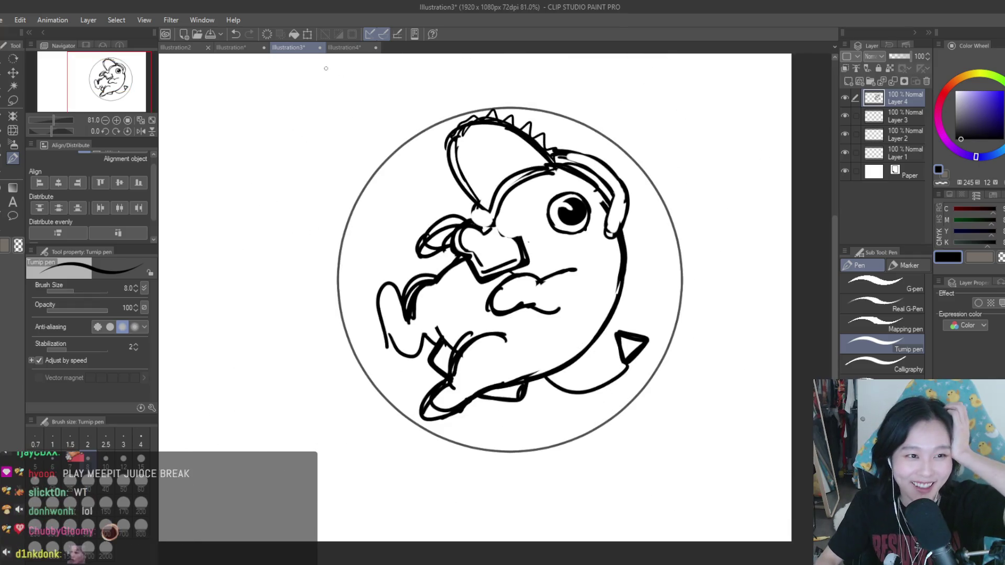
left_click(341, 46)
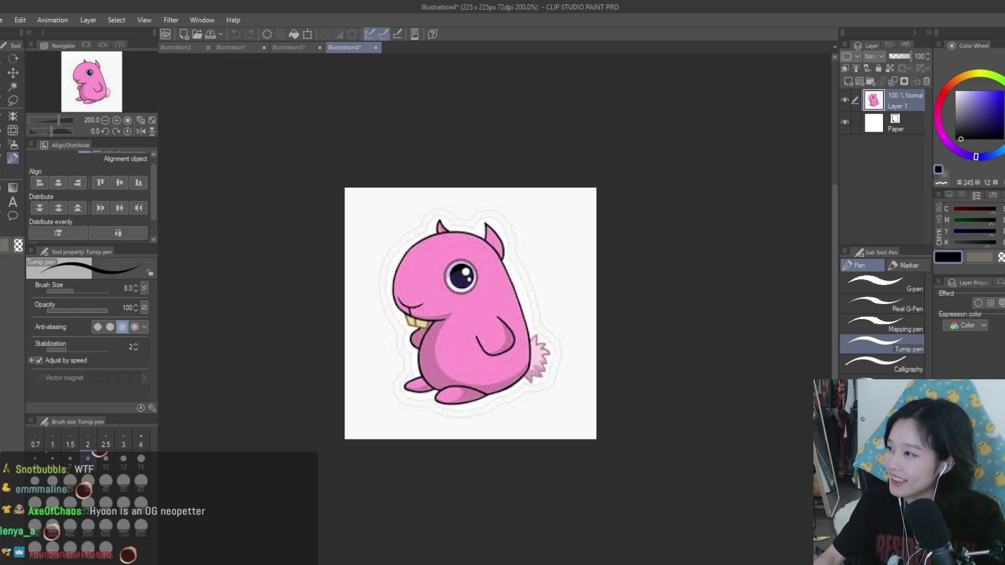
left_click(375, 48)
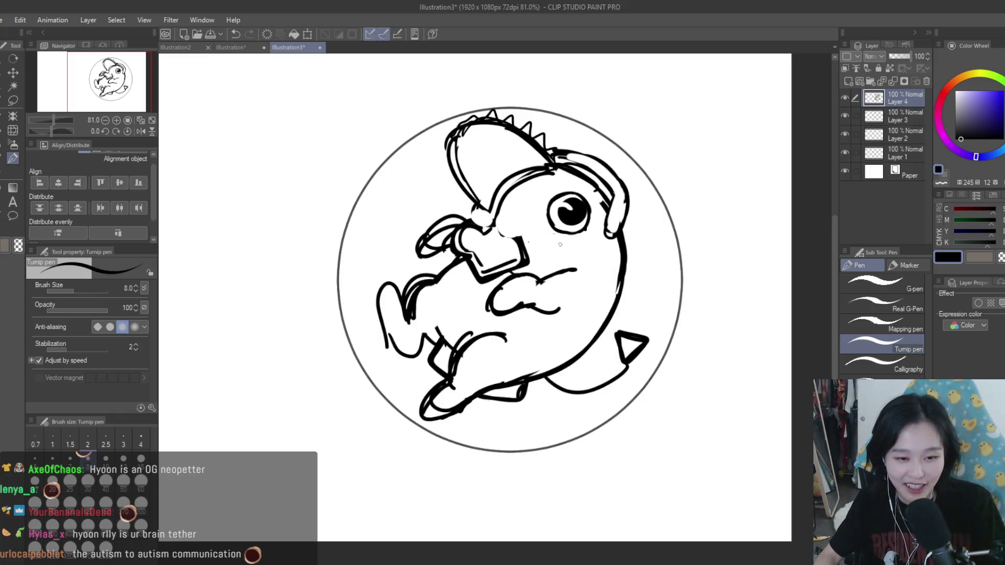
Step: Ink thick lines along Pochita's jaw, chin and neck
scroll(497, 173, "up", 3)
left_click_drag(506, 266, 613, 366)
left_click_drag(494, 311, 531, 374)
mouse_move(461, 264)
left_mouse_down()
mouse_move(426, 338)
mouse_move(413, 319)
left_mouse_up()
left_click_drag(500, 331, 510, 343)
Step: Erase the neck and jaw ink, then retrace the head-and-jaw curve and close the nose underside
left_click(5, 177)
mouse_move(487, 283)
left_mouse_down()
mouse_move(450, 293)
mouse_move(460, 332)
mouse_move(534, 291)
mouse_move(632, 330)
left_mouse_up()
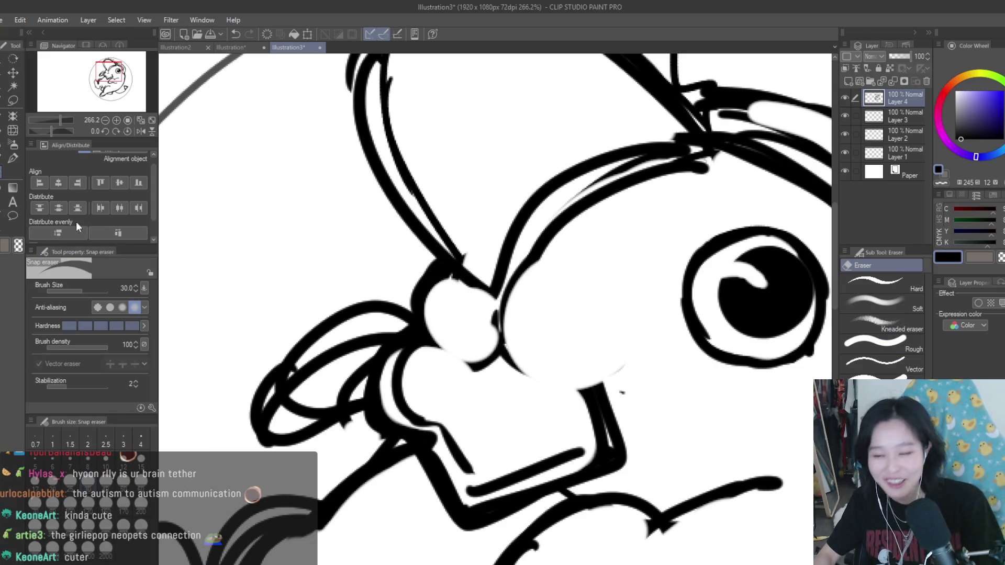
key("p")
mouse_move(550, 204)
left_mouse_down()
mouse_move(549, 380)
mouse_move(628, 356)
left_mouse_up()
left_click_drag(499, 314, 617, 366)
mouse_move(424, 327)
left_mouse_down()
mouse_move(492, 362)
mouse_move(520, 352)
mouse_move(471, 334)
left_mouse_up()
Step: Erase the stray lines under the nose with the Snap eraser
scroll(499, 355, "down", 3)
scroll(506, 306, "up", 1)
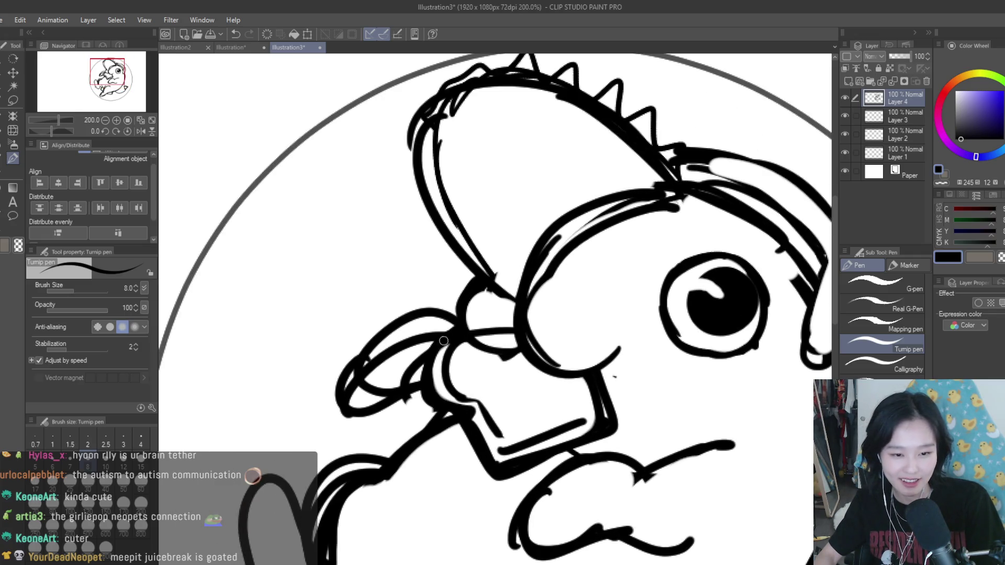
left_click(2, 174)
mouse_move(523, 366)
left_mouse_down()
mouse_move(471, 354)
mouse_move(456, 381)
left_mouse_up()
scroll(554, 347, "down", 4)
scroll(554, 347, "down", 3)
scroll(584, 354, "up", 3)
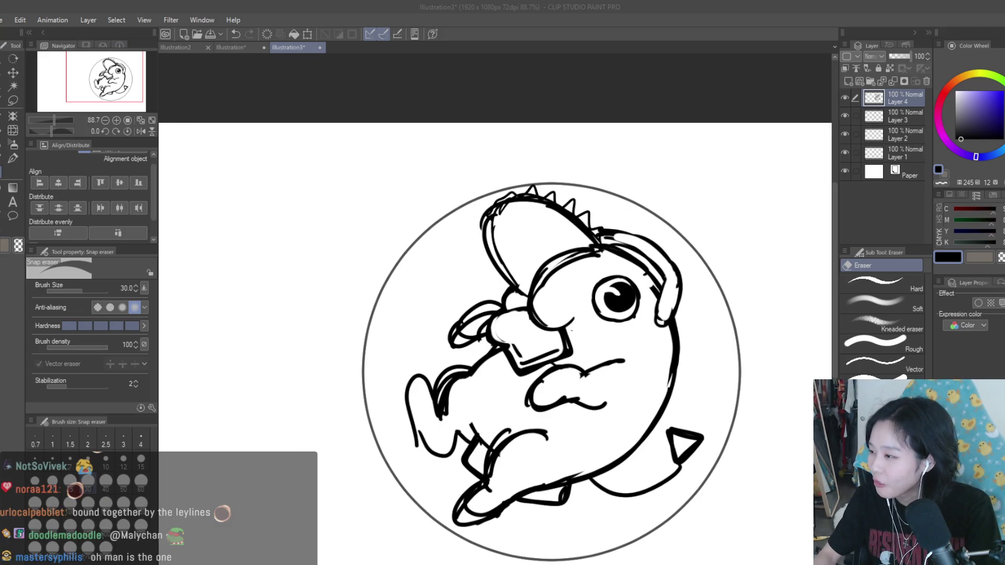
Step: Close the extra Illustration4 tab and reselect the Turnip pen for inking
scroll(478, 420, "up", 3)
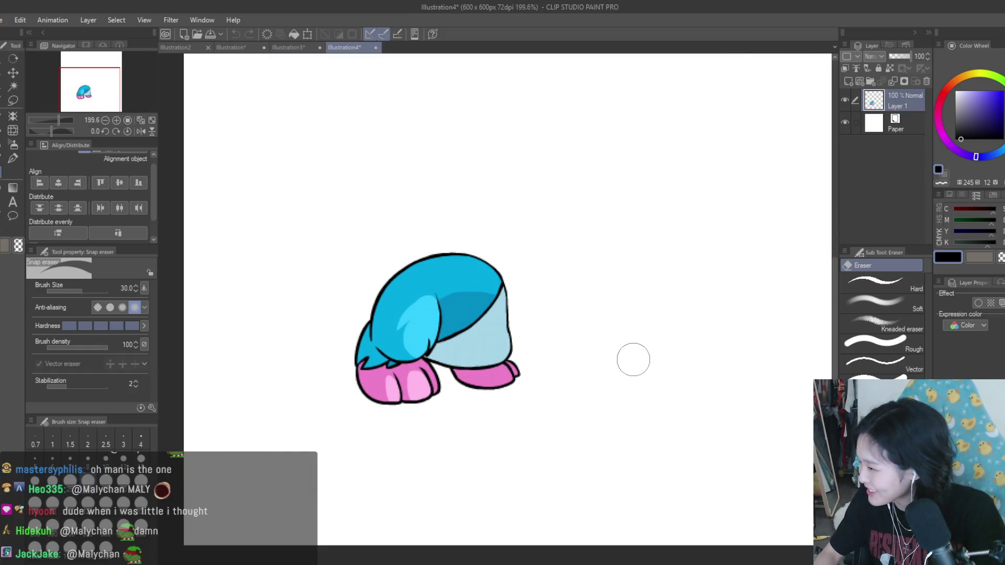
scroll(633, 359, "up", 1)
left_click(375, 47)
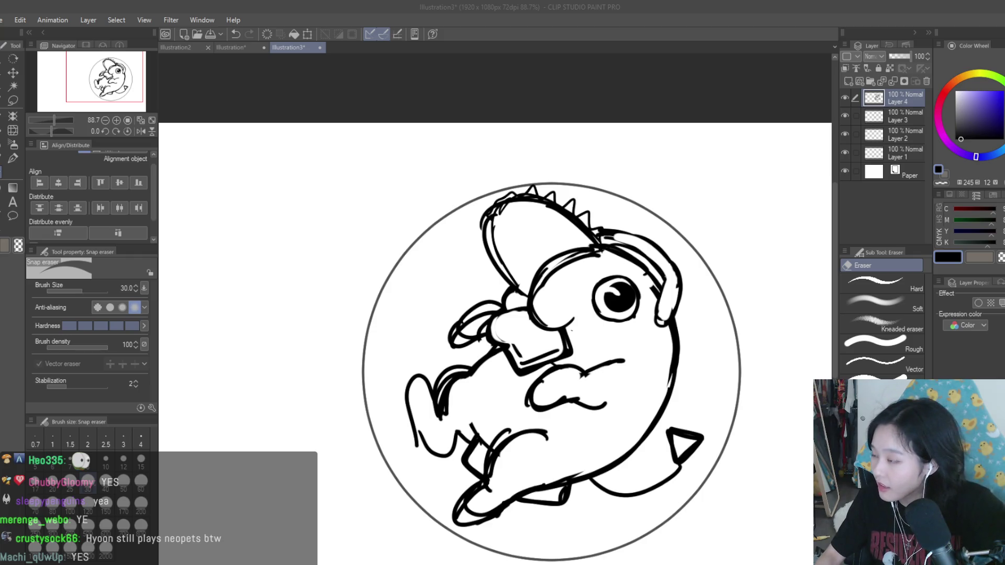
scroll(675, 146, "down", 3)
scroll(729, 186, "up", 3)
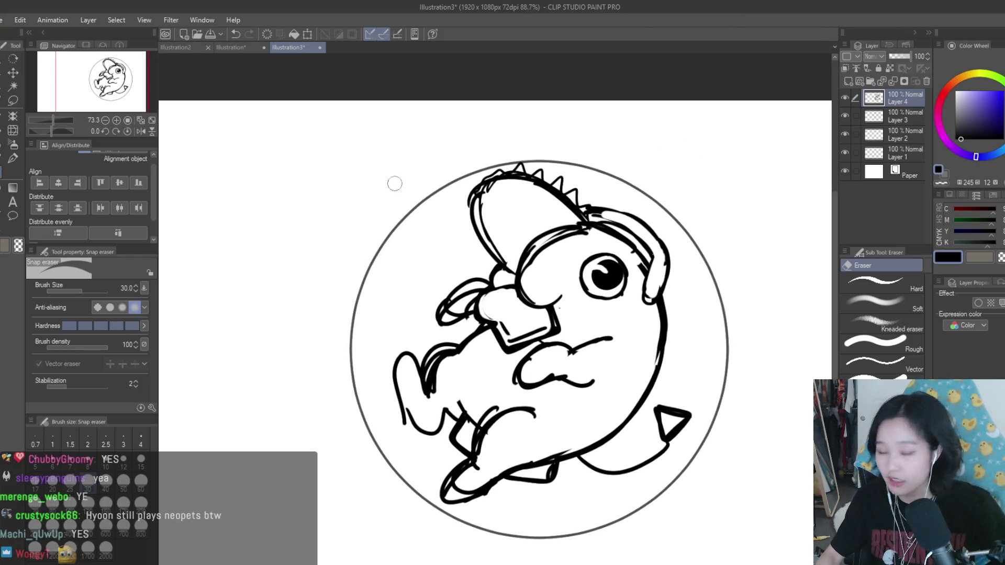
left_click(13, 158)
scroll(523, 288, "up", 3)
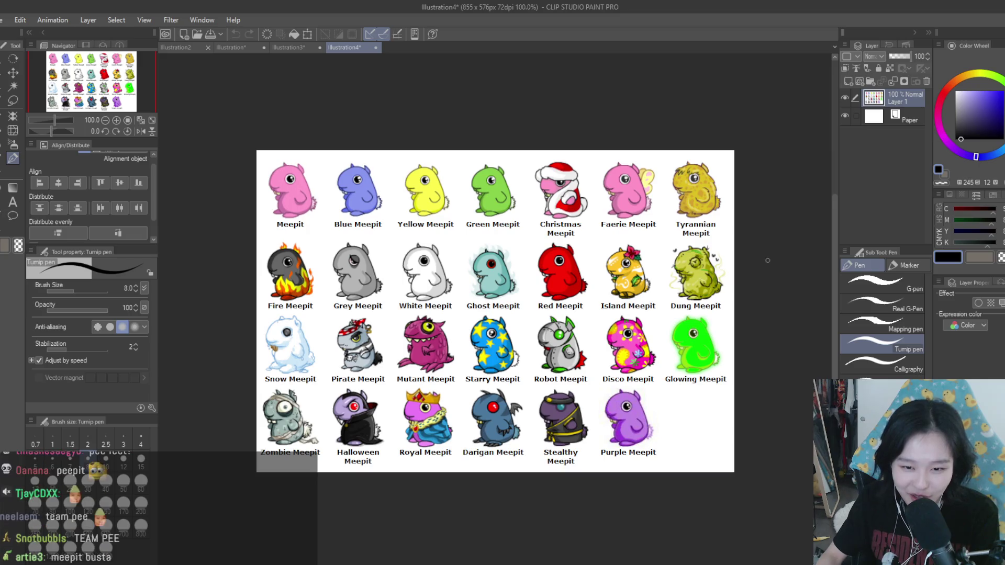
Step: Zoom in and out around the Meepit reference sheet, then close it
scroll(721, 268, "up", 7)
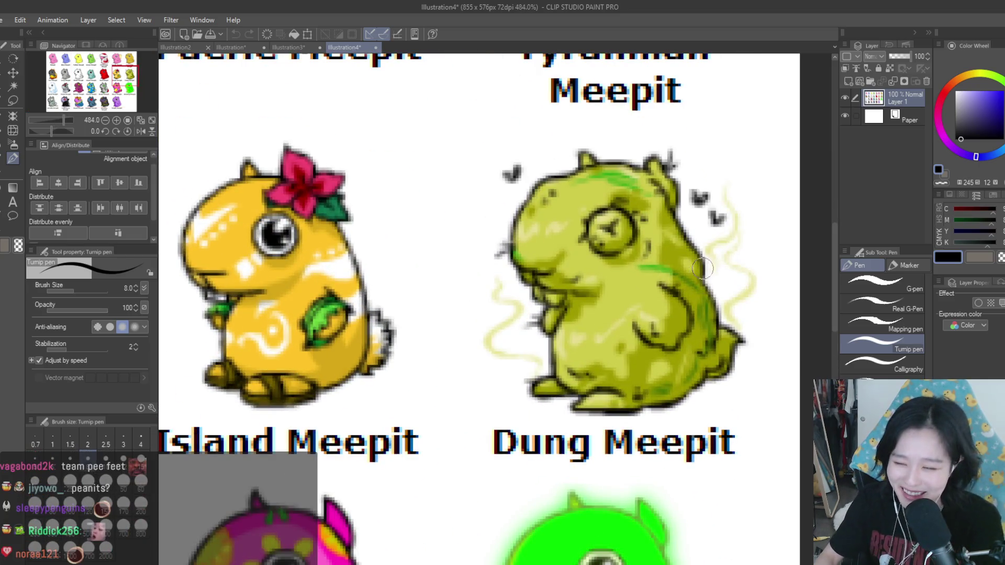
scroll(722, 264, "down", 7)
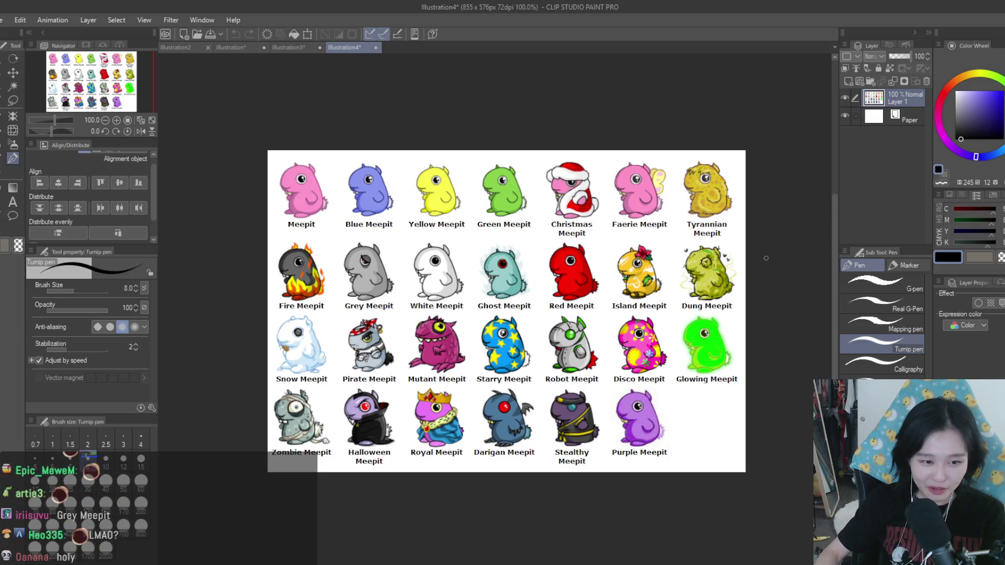
scroll(610, 222, "up", 5)
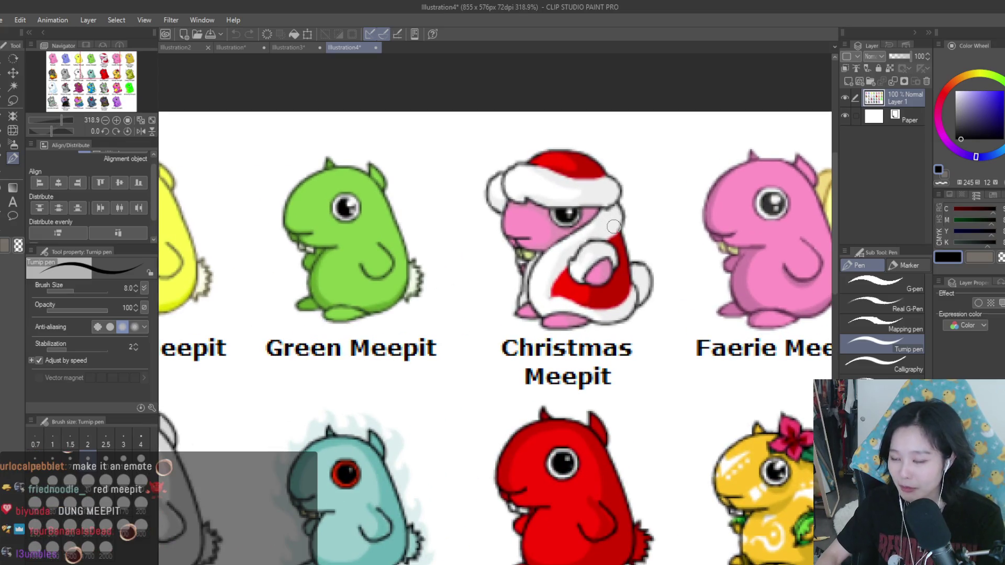
scroll(610, 221, "down", 6)
scroll(605, 394, "up", 1)
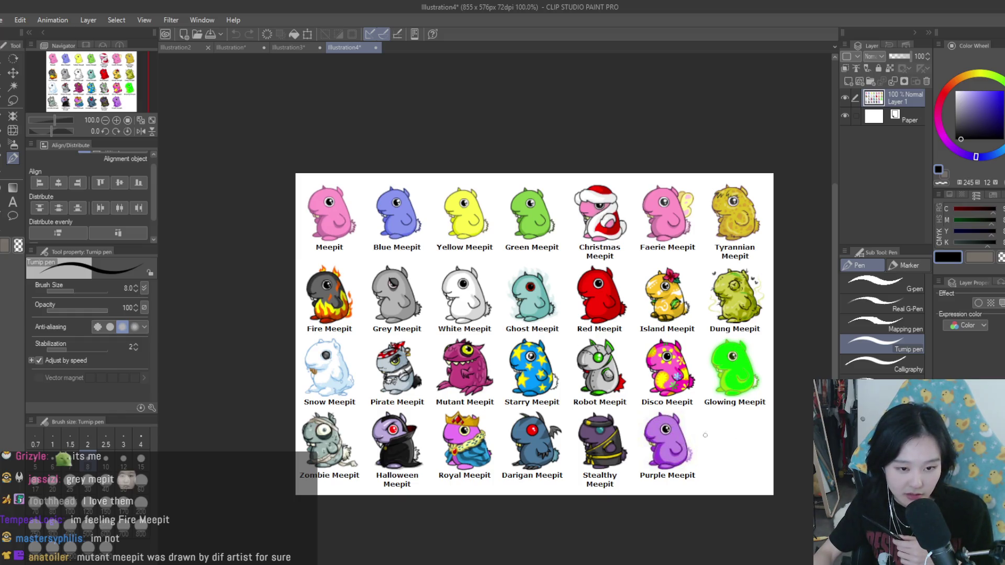
scroll(466, 369, "up", 6)
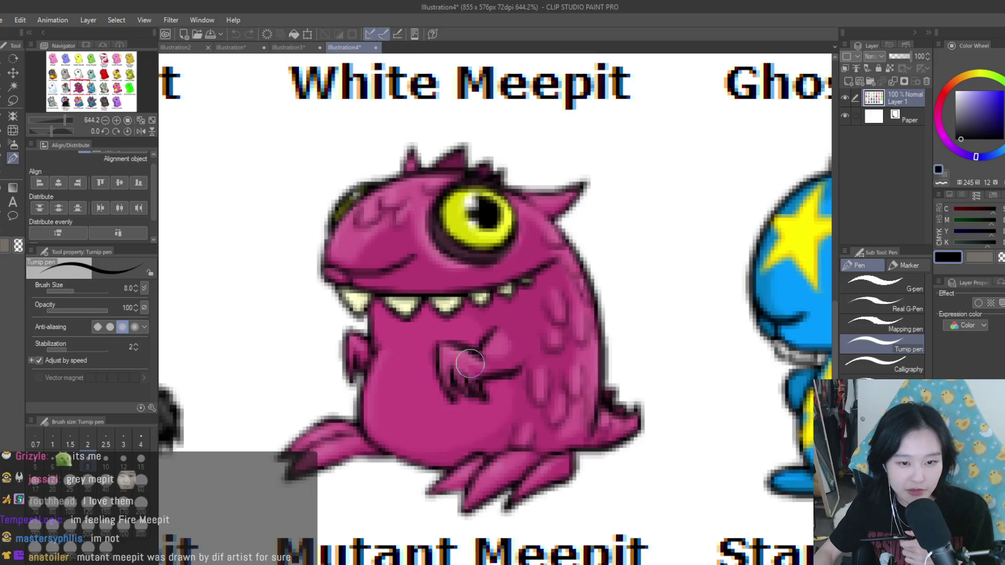
scroll(469, 364, "down", 6)
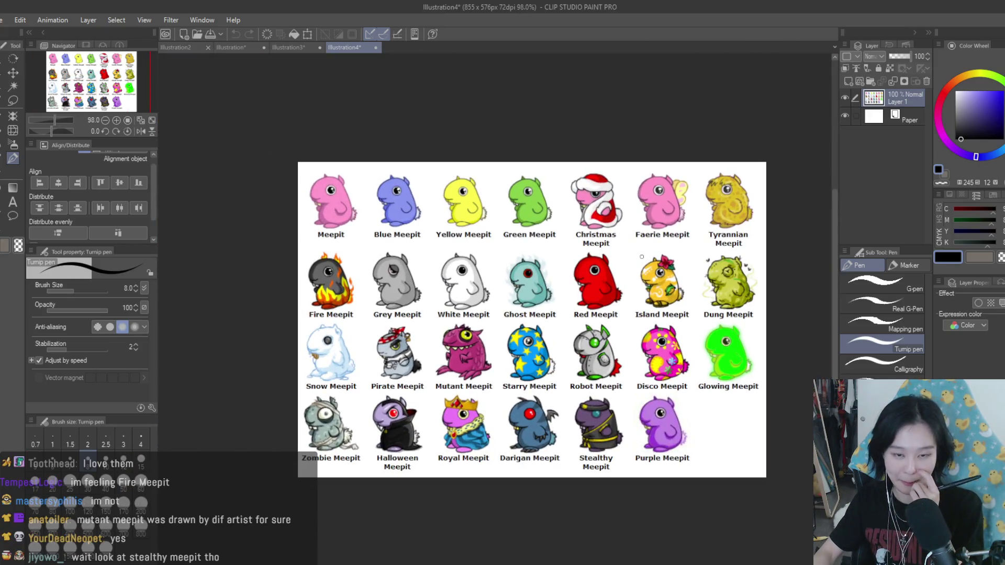
scroll(576, 419, "up", 5)
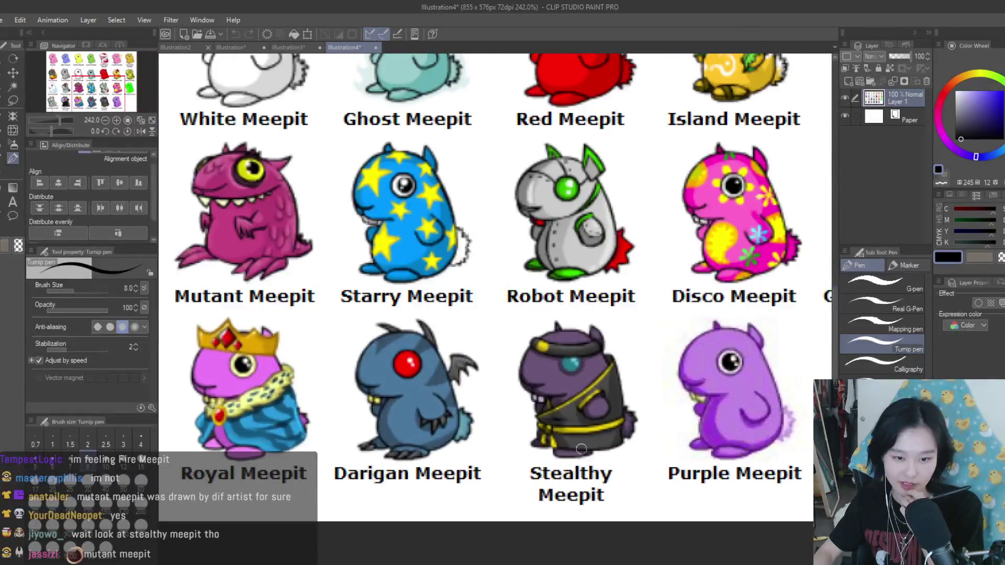
scroll(574, 400, "down", 5)
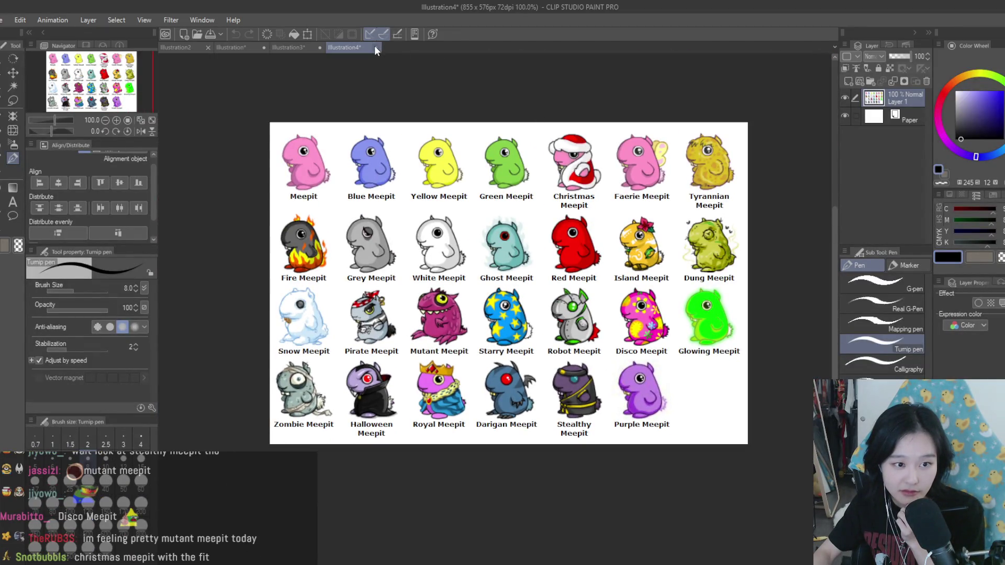
left_click(375, 47)
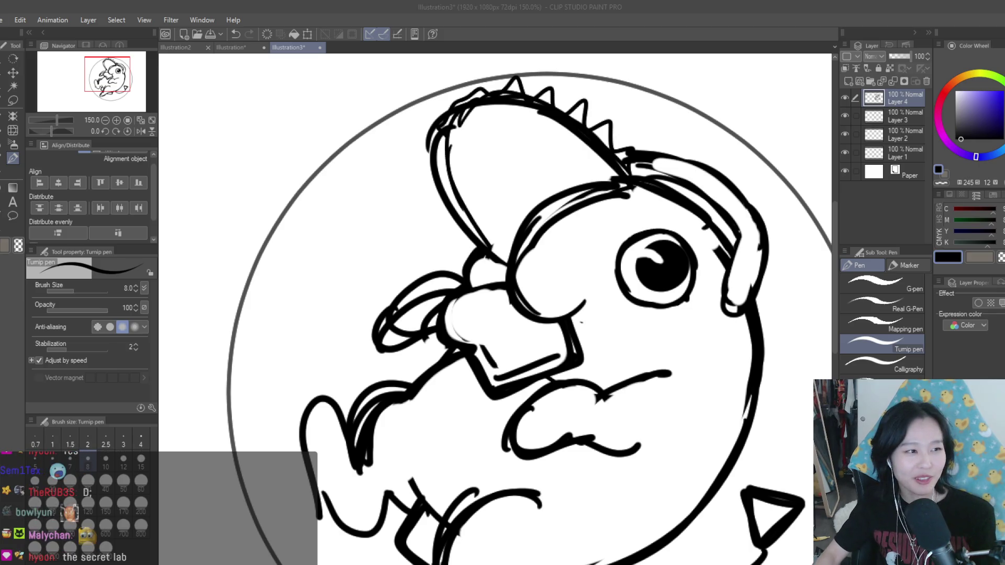
Step: Paste the game-chat screenshot as a new 504 × 243 px Illustration4 document
key("ctrl+alt+shift+v")
scroll(529, 370, "up", 4)
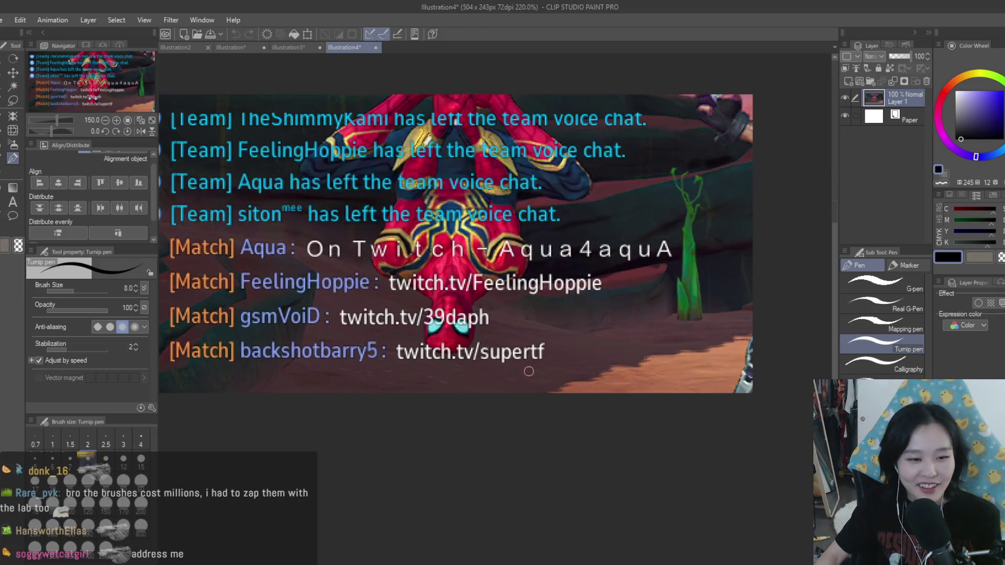
scroll(529, 370, "up", 2)
scroll(558, 407, "down", 4)
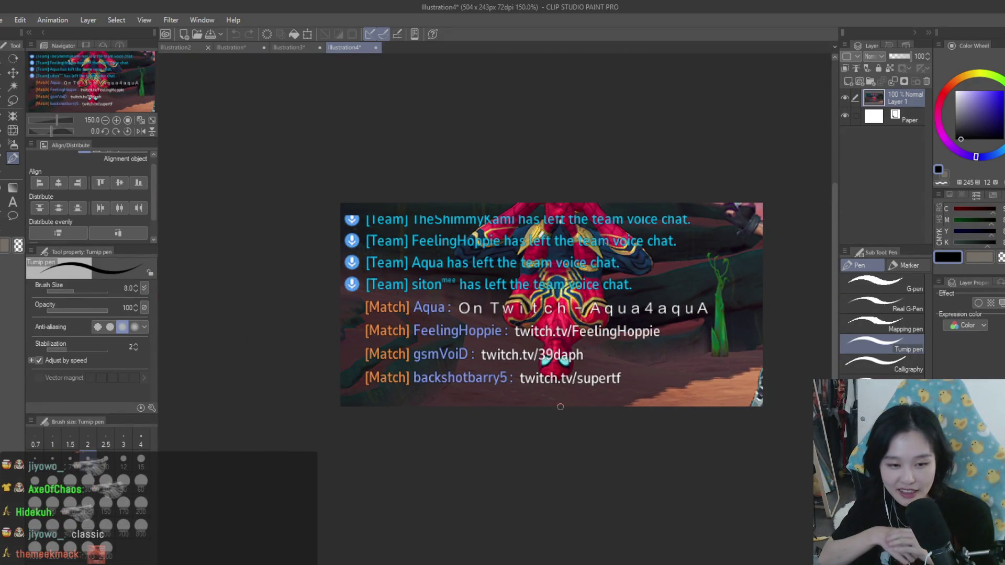
Step: Close the game-chat screenshot document to return to the Illustration3 Pochita line art
left_click(377, 48)
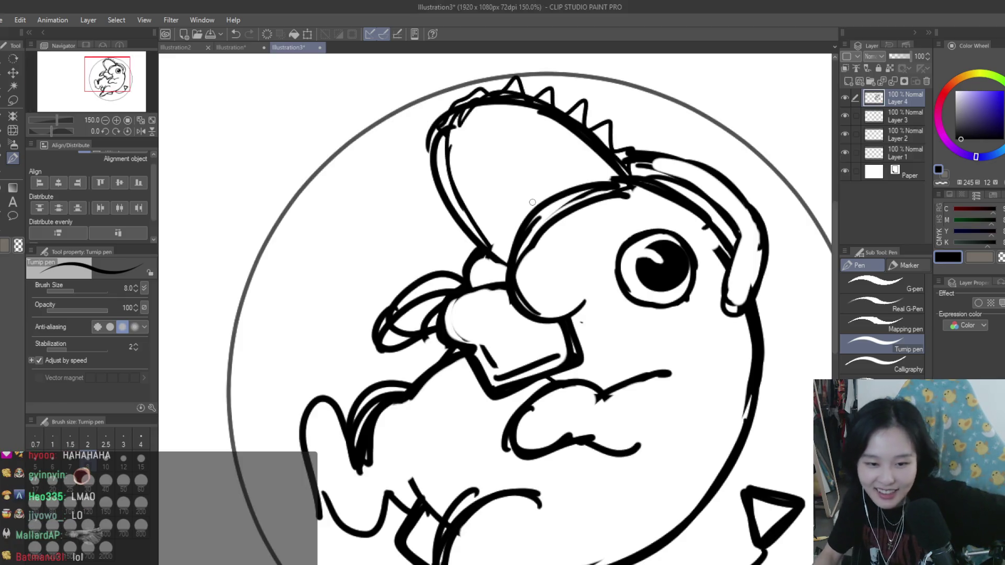
scroll(518, 209, "down", 3)
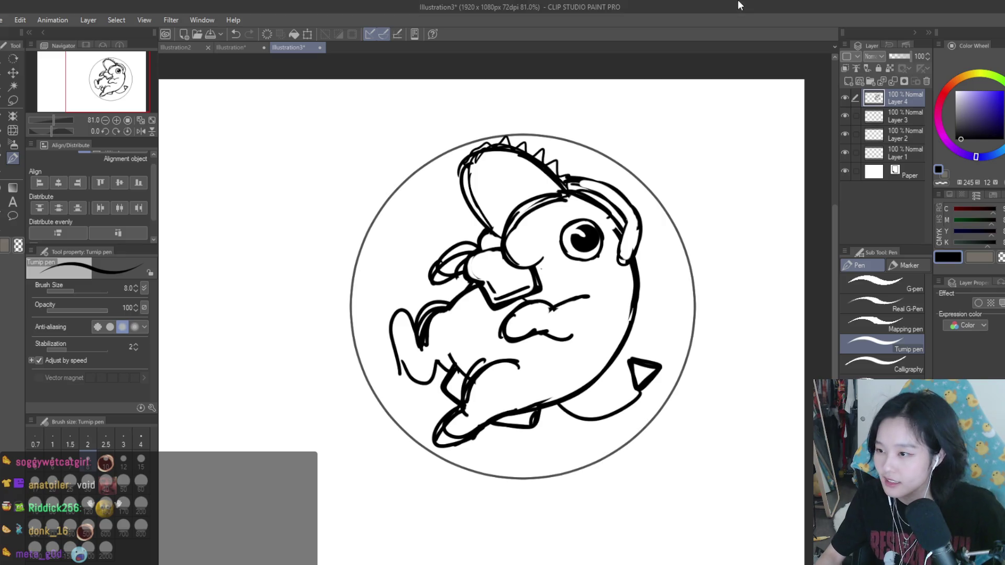
scroll(574, 209, "down", 1)
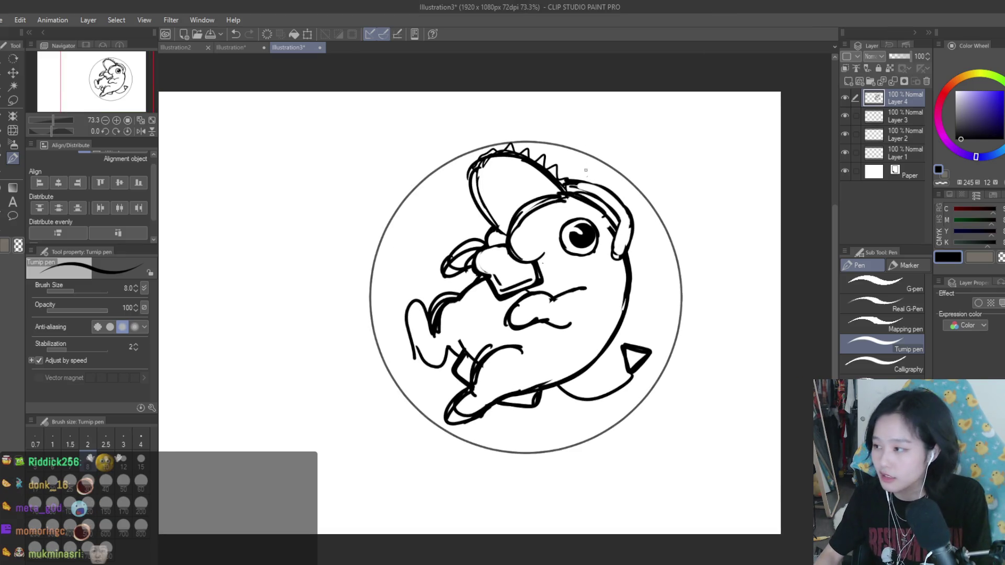
scroll(530, 224, "up", 5)
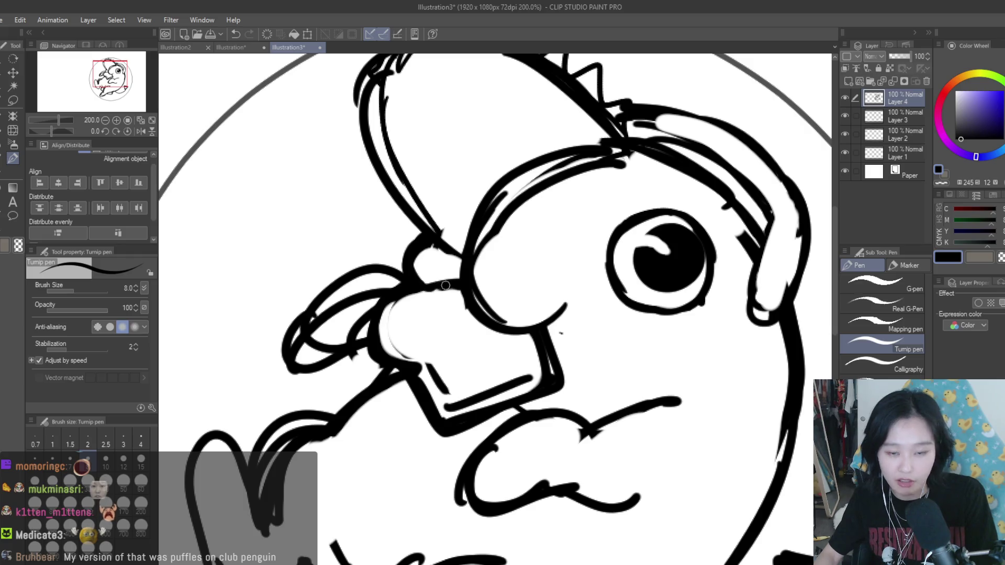
scroll(434, 278, "down", 4)
scroll(445, 276, "up", 3)
scroll(451, 276, "up", 1)
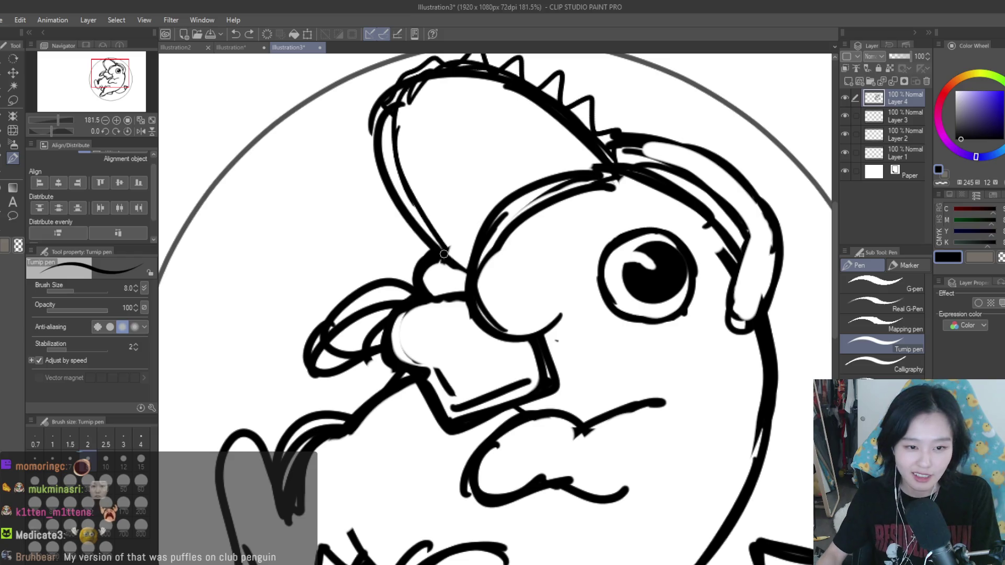
Step: Ink strokes left of the nose and zigzag spikes along the head's left edge
left_click_drag(442, 251, 466, 276)
mouse_move(416, 233)
left_mouse_down()
mouse_move(419, 260)
mouse_move(439, 263)
left_mouse_up()
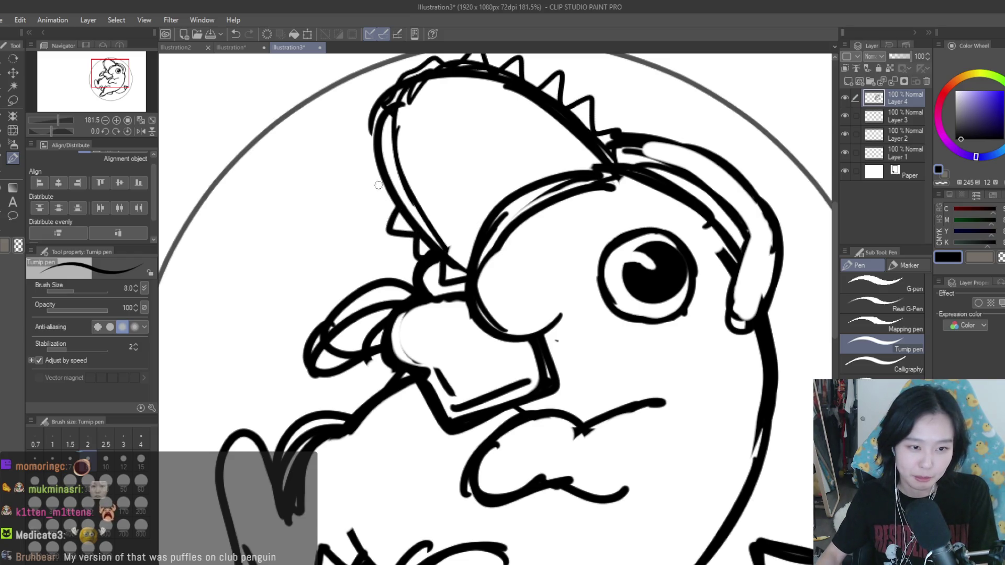
left_click_drag(377, 178, 391, 208)
left_click_drag(373, 139, 370, 167)
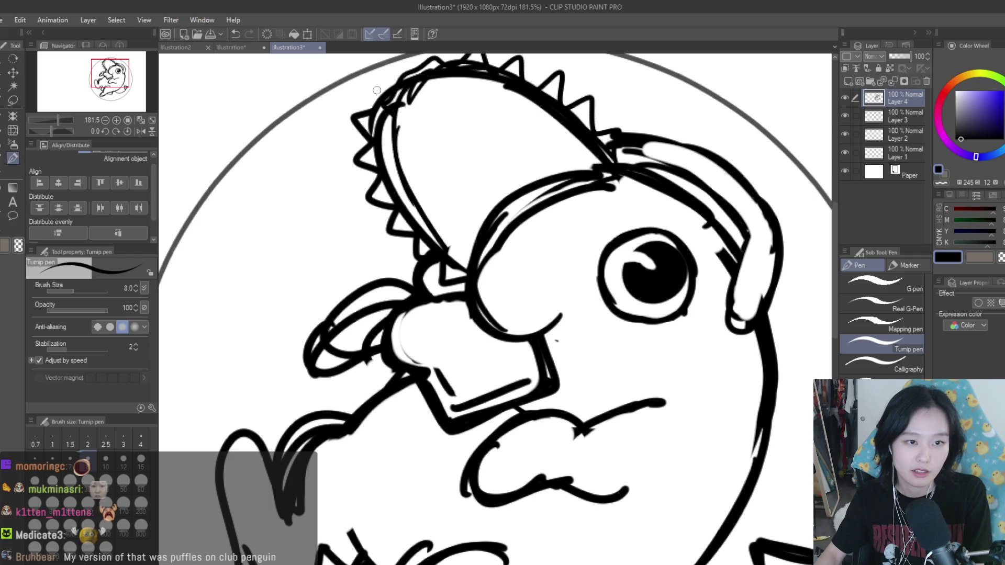
Step: Draw teeth along the top of the chainsaw blade and a small tooth under the nose
key("ctrl+minus")
mouse_move(420, 102)
left_mouse_down()
mouse_move(479, 101)
mouse_move(576, 152)
left_mouse_up()
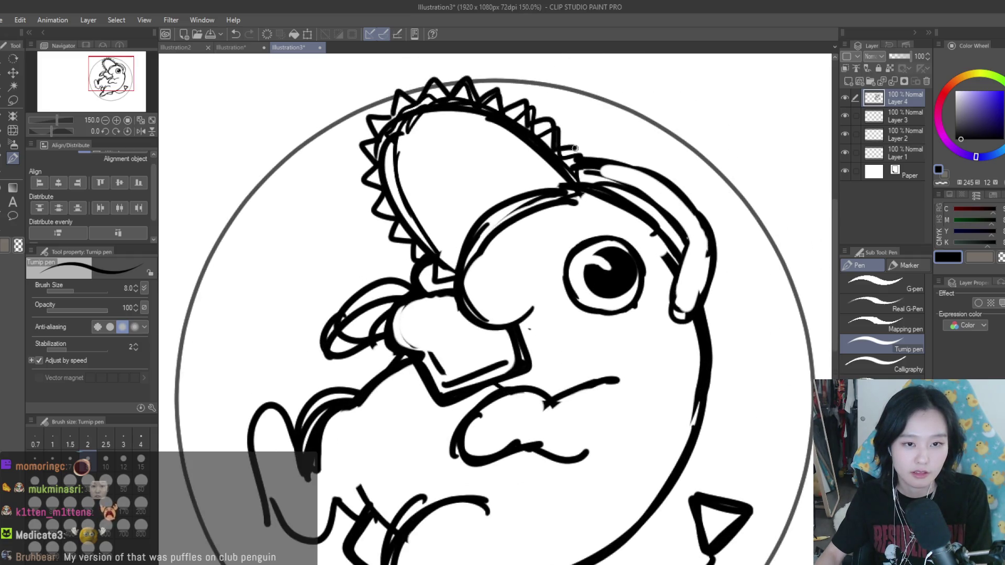
key("ctrl+minus")
key("ctrl+minus")
scroll(591, 186, "up", 3)
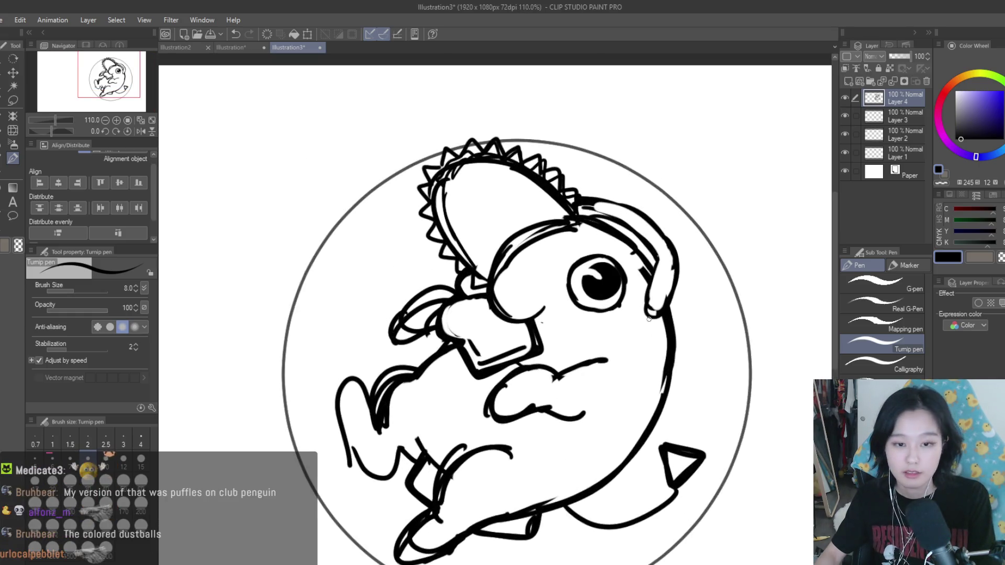
scroll(607, 296, "down", 3)
scroll(617, 293, "up", 3)
scroll(631, 326, "up", 3)
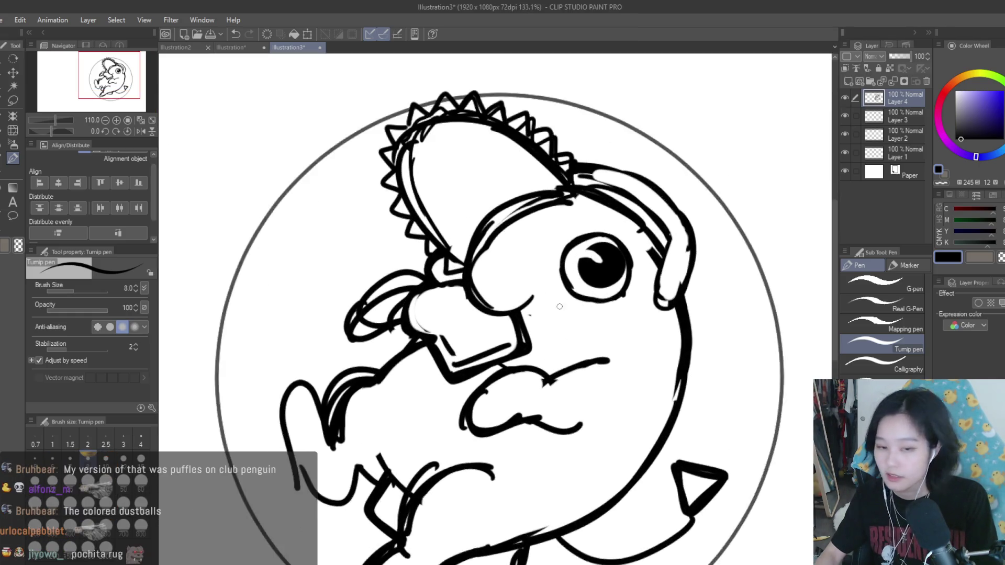
mouse_move(463, 307)
left_mouse_down()
mouse_move(472, 334)
mouse_move(492, 311)
left_mouse_up()
scroll(597, 317, "down", 3)
scroll(597, 316, "down", 2)
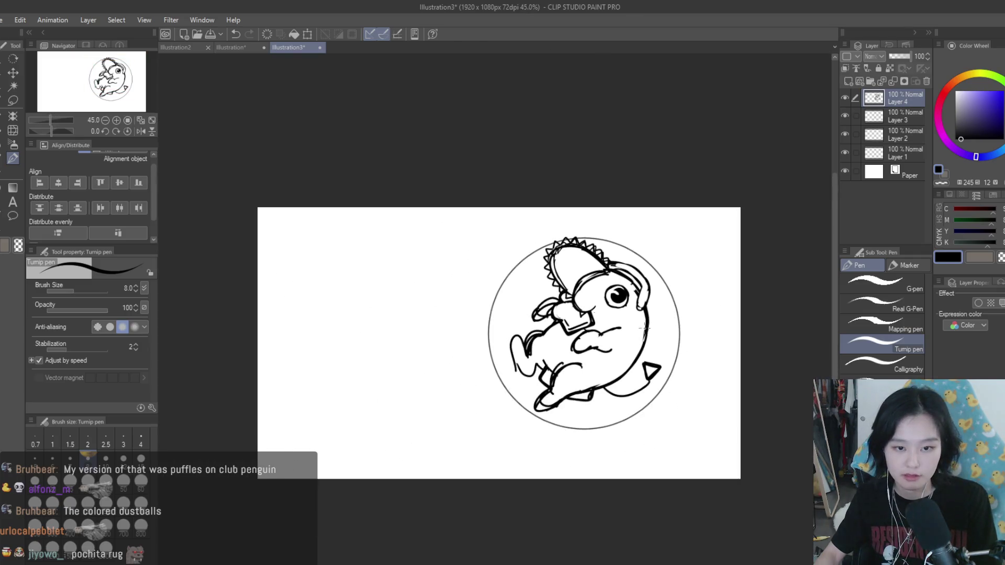
scroll(649, 296, "up", 2)
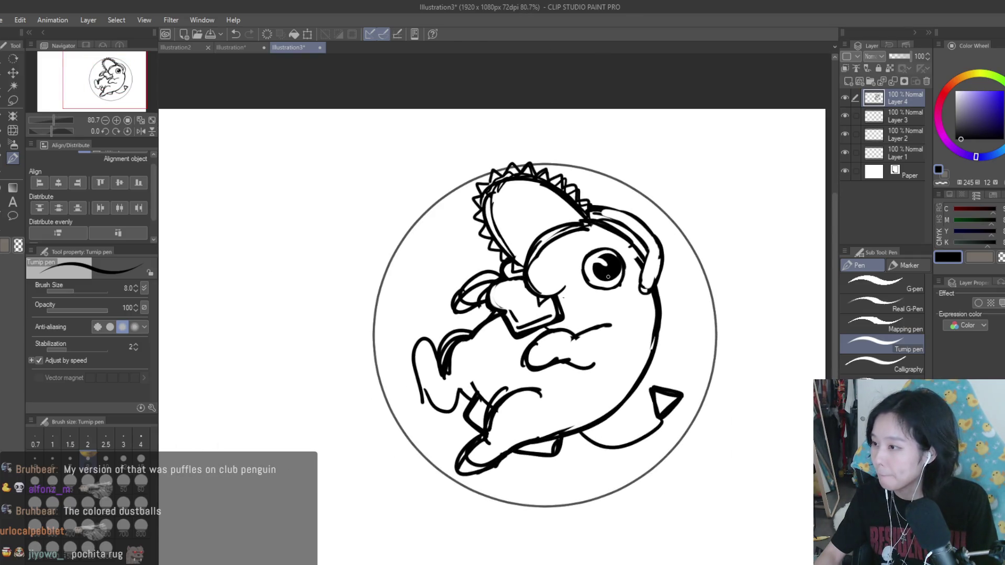
Step: Erase the rough arm and leg strokes at lower left and stray strokes inside the nose
key("e")
scroll(595, 343, "up", 2)
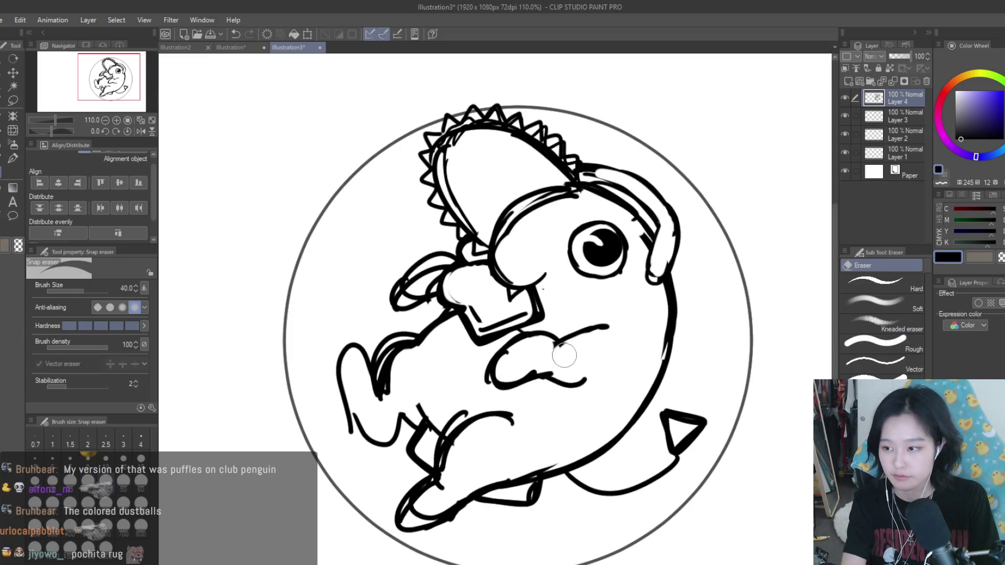
mouse_move(579, 335)
left_mouse_down()
mouse_move(565, 359)
mouse_move(399, 272)
mouse_move(417, 262)
mouse_move(431, 286)
left_mouse_up()
scroll(430, 287, "down", 1)
scroll(431, 287, "down", 2)
mouse_move(387, 340)
left_mouse_down()
mouse_move(377, 366)
mouse_move(440, 370)
mouse_move(448, 415)
mouse_move(395, 351)
left_mouse_up()
scroll(451, 267, "up", 4)
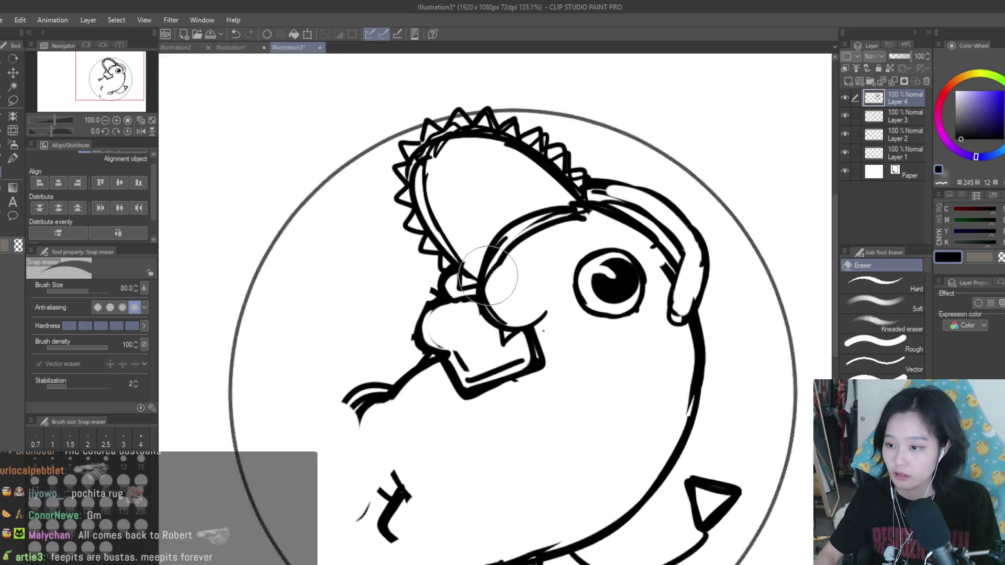
left_click_drag(457, 313, 438, 314)
Step: With the Turnip pen, draw the arc and smile curve below the nose, undoing failed attempts
key("p")
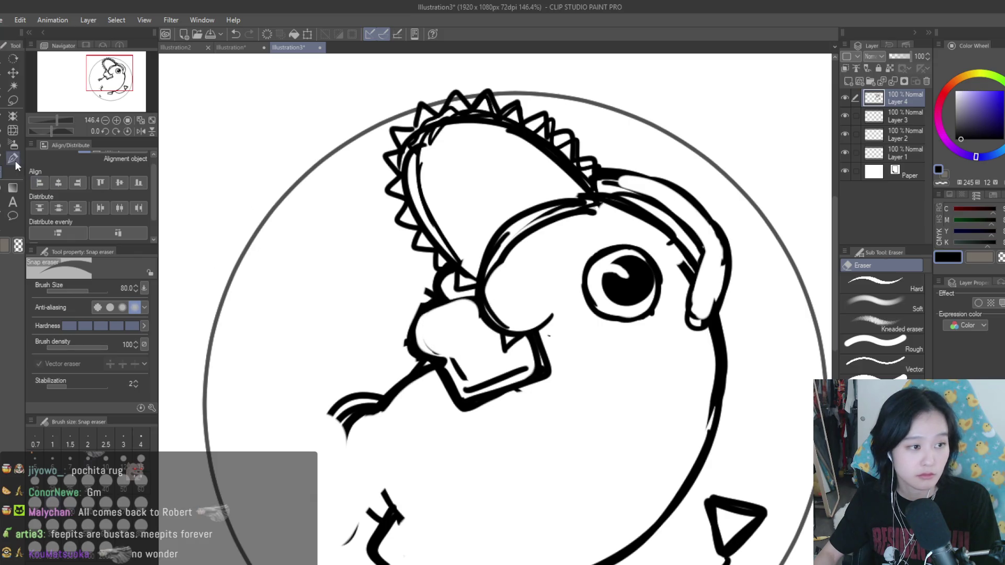
scroll(565, 418, "down", 2)
scroll(564, 418, "up", 2)
left_click_drag(593, 375, 530, 416)
key("ctrl+z")
left_click_drag(632, 404, 503, 445)
key("ctrl+z")
key("ctrl+z")
key("ctrl+z")
left_click_drag(595, 375, 544, 402)
Step: Retrace the smile and mouth arc thicker and redraw the cheek curve
key("ctrl+z")
key("ctrl+z")
mouse_move(628, 397)
left_mouse_down()
mouse_move(597, 439)
mouse_move(559, 437)
left_mouse_up()
mouse_move(555, 403)
left_mouse_down()
mouse_move(498, 437)
mouse_move(556, 440)
left_mouse_up()
key("ctrl+z")
key("ctrl+z")
left_click_drag(634, 402, 553, 444)
mouse_move(594, 374)
left_mouse_down()
mouse_move(543, 401)
mouse_move(520, 457)
mouse_move(548, 437)
left_mouse_up()
key("ctrl+z")
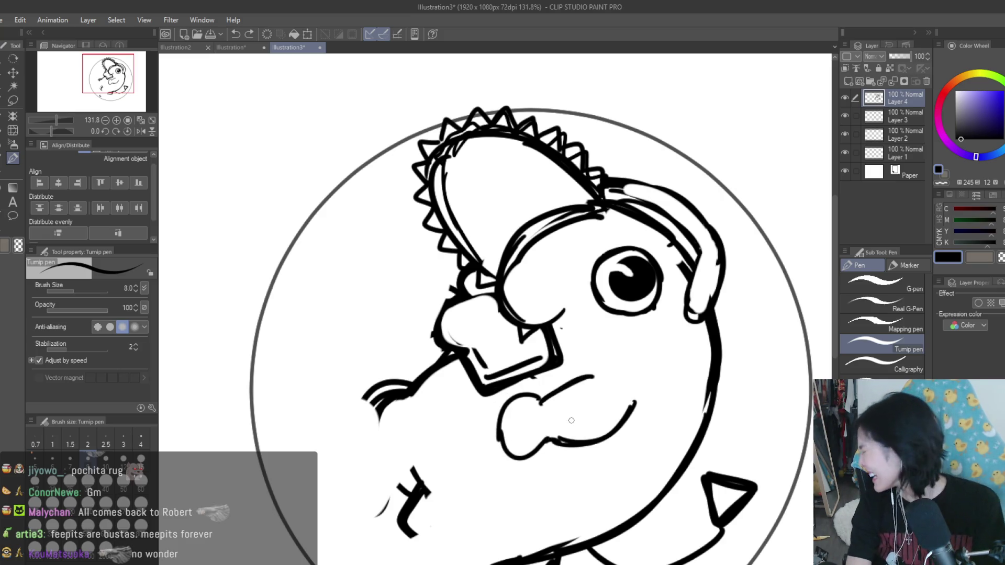
key("ctrl+z")
key("ctrl+z")
mouse_move(542, 402)
left_mouse_down()
mouse_move(523, 411)
mouse_move(512, 440)
mouse_move(551, 435)
left_mouse_up()
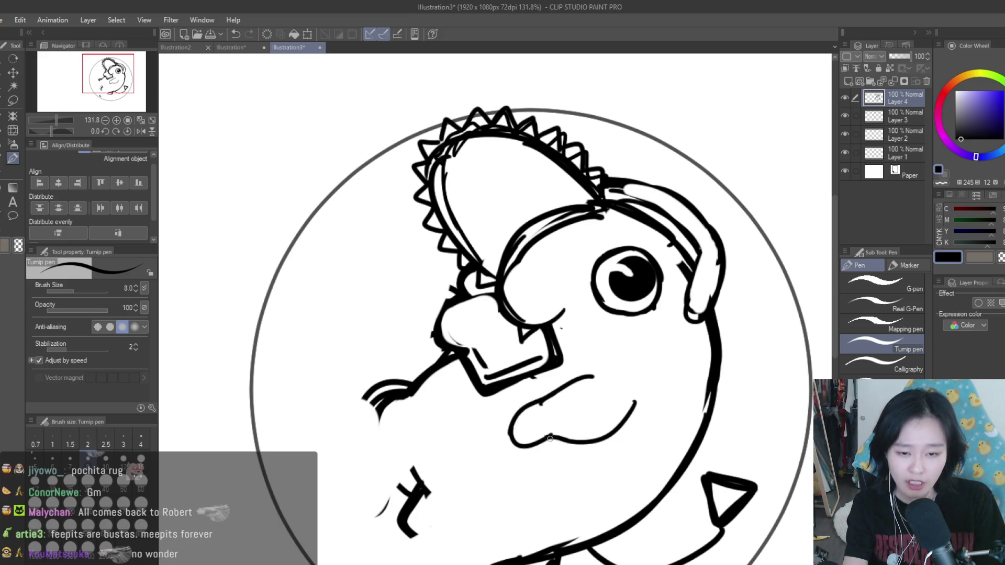
Step: Try rounded curves left of the bread and a short curve inside the cheek, undoing and redoing
mouse_move(439, 333)
left_mouse_down()
mouse_move(371, 310)
mouse_move(421, 398)
mouse_move(455, 405)
left_mouse_up()
key("ctrl+z")
key("ctrl+z")
key("ctrl+z")
key("ctrl+z")
left_click_drag(434, 320, 407, 363)
key("ctrl+z")
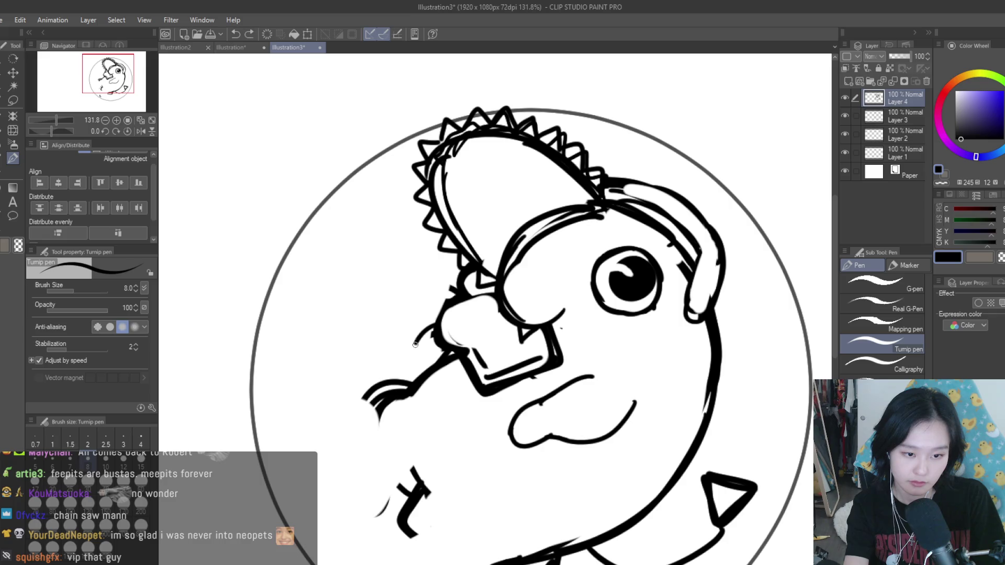
key("ctrl+z")
left_click_drag(434, 326, 410, 373)
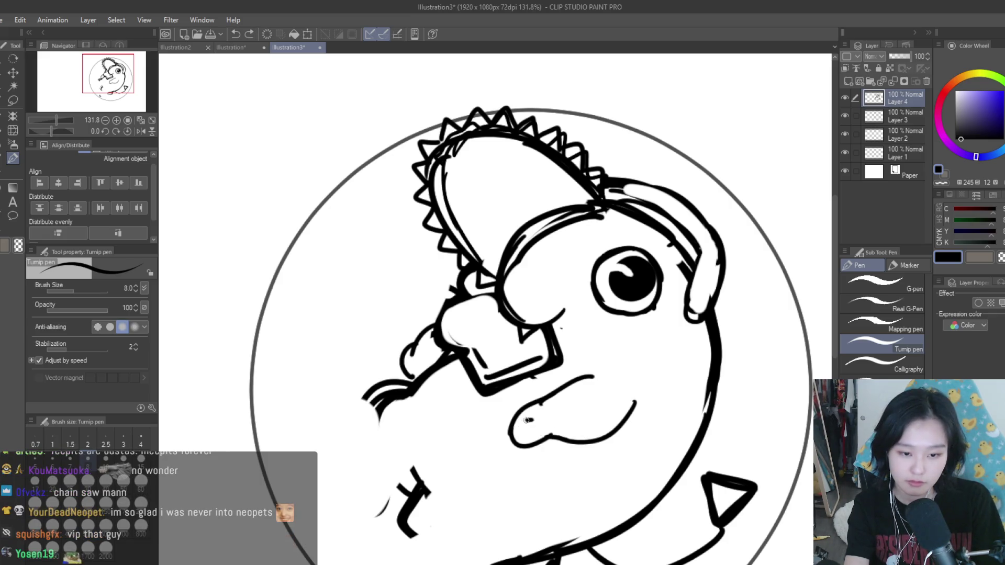
mouse_move(535, 417)
left_mouse_down()
mouse_move(515, 434)
mouse_move(592, 443)
left_mouse_up()
key("ctrl+z")
key("ctrl+z")
key("ctrl+z")
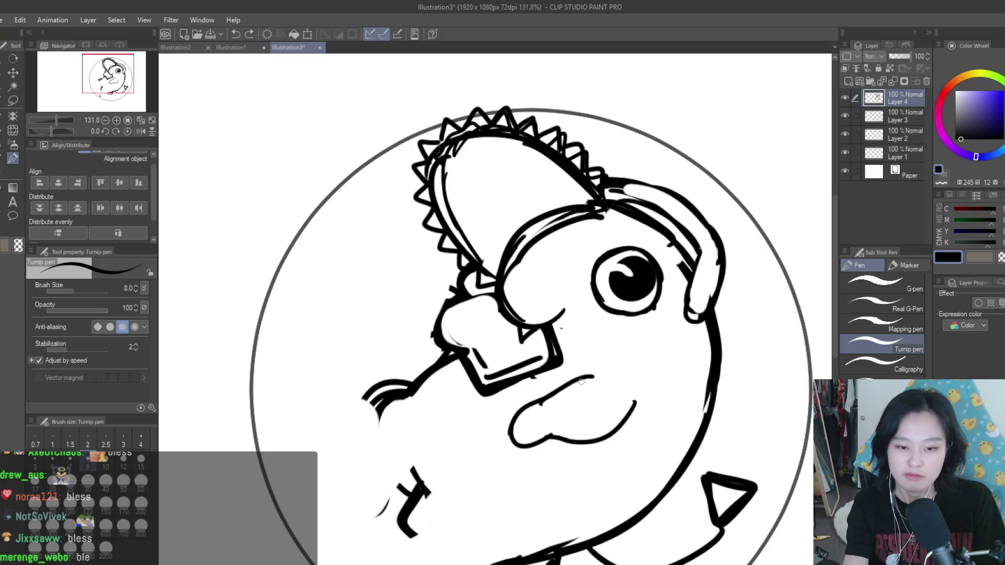
key("ctrl+y")
key("ctrl+y")
key("ctrl+y")
scroll(549, 364, "down", 3)
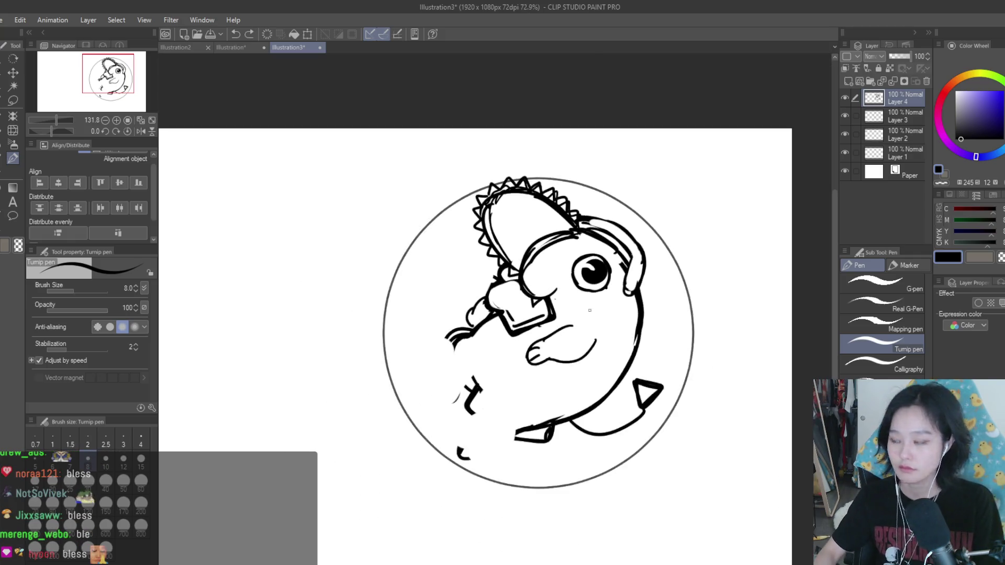
Step: Attempt the curve along the bottom of Pochita's body, undoing each try
left_click_drag(539, 358, 484, 411)
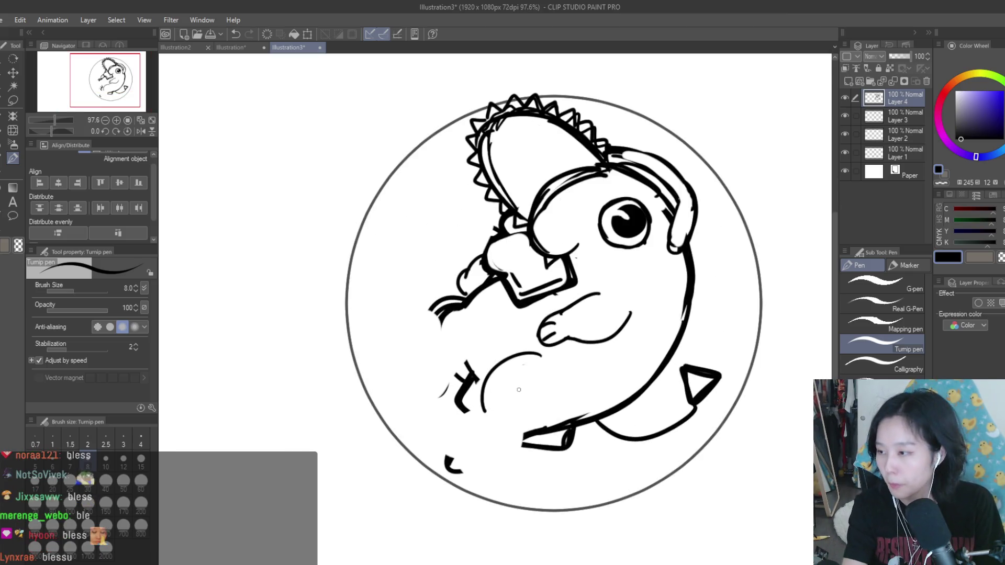
key("ctrl+z")
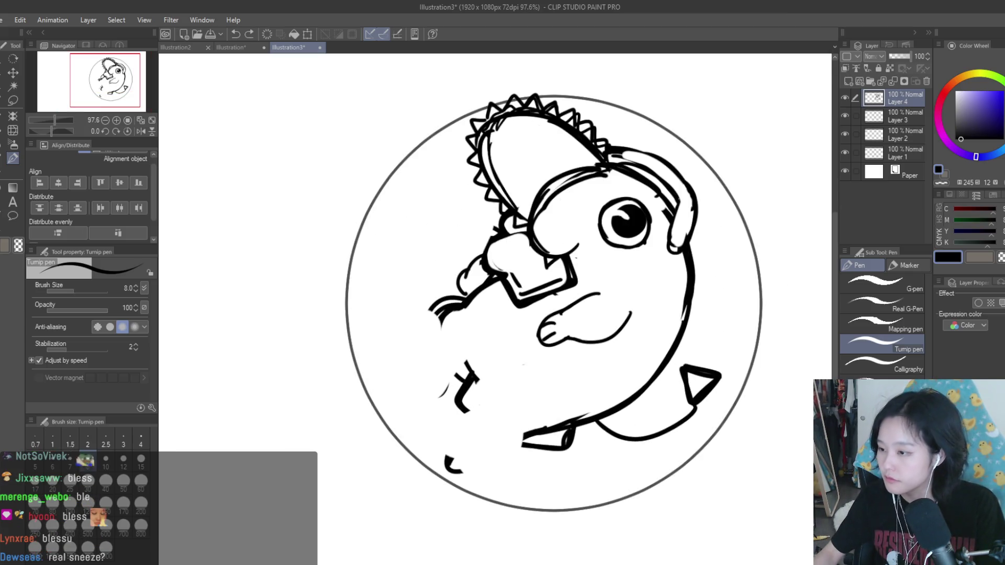
left_click_drag(562, 352, 460, 437)
key("ctrl+z")
mouse_move(496, 397)
left_mouse_down()
mouse_move(516, 433)
mouse_move(548, 431)
left_mouse_up()
key("ctrl+z")
left_click_drag(493, 391, 449, 345)
key("ctrl+z")
Step: Draw the rounded left-side outline of the lower body
left_click_drag(504, 315, 478, 333)
key("ctrl+z")
left_click_drag(499, 284, 463, 377)
key("ctrl+z")
left_click_drag(490, 302, 487, 386)
key("ctrl+z")
key("ctrl+z")
mouse_move(502, 281)
left_mouse_down()
mouse_move(461, 326)
mouse_move(491, 387)
left_mouse_up()
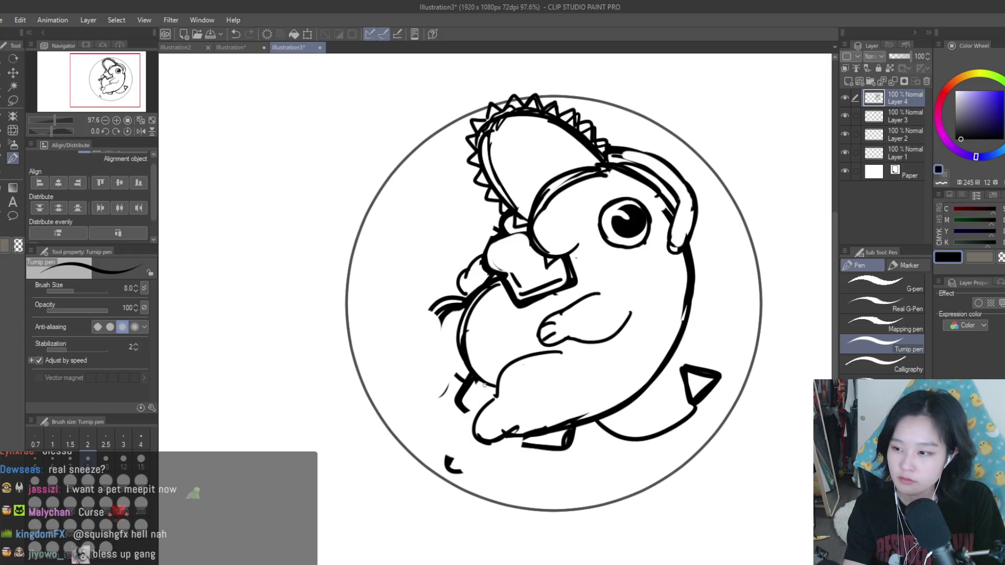
Step: Draw the small curled leg stroke at the body's lower left, retrying until it fits
left_click_drag(445, 307, 431, 342)
key("ctrl+z")
mouse_move(444, 303)
left_mouse_down()
mouse_move(433, 349)
mouse_move(398, 374)
left_mouse_up()
key("ctrl+z")
key("ctrl+z")
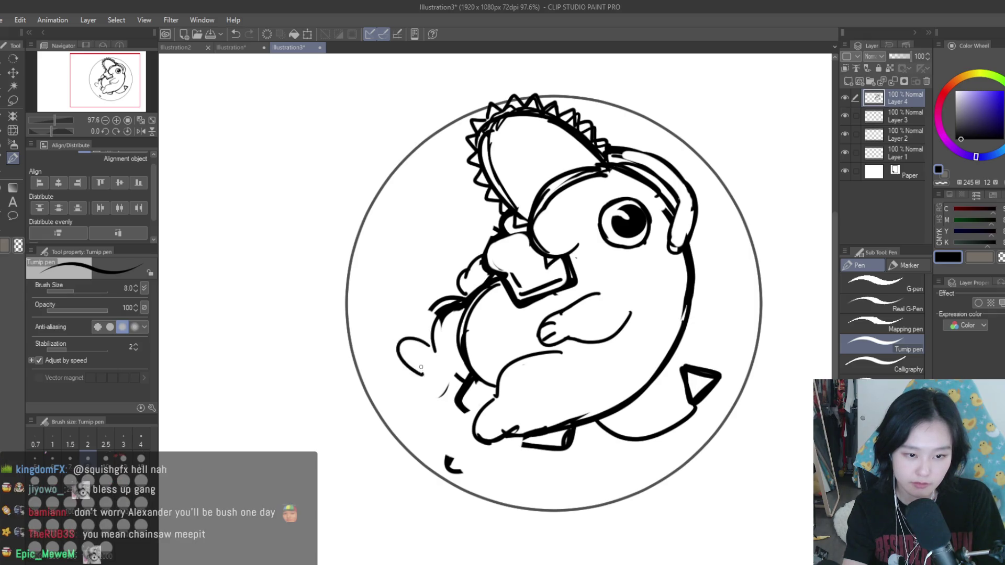
key("ctrl+z")
mouse_move(443, 338)
left_mouse_down()
mouse_move(409, 371)
mouse_move(401, 361)
left_mouse_up()
key("ctrl+z")
key("ctrl+z")
left_click_drag(442, 314, 428, 346)
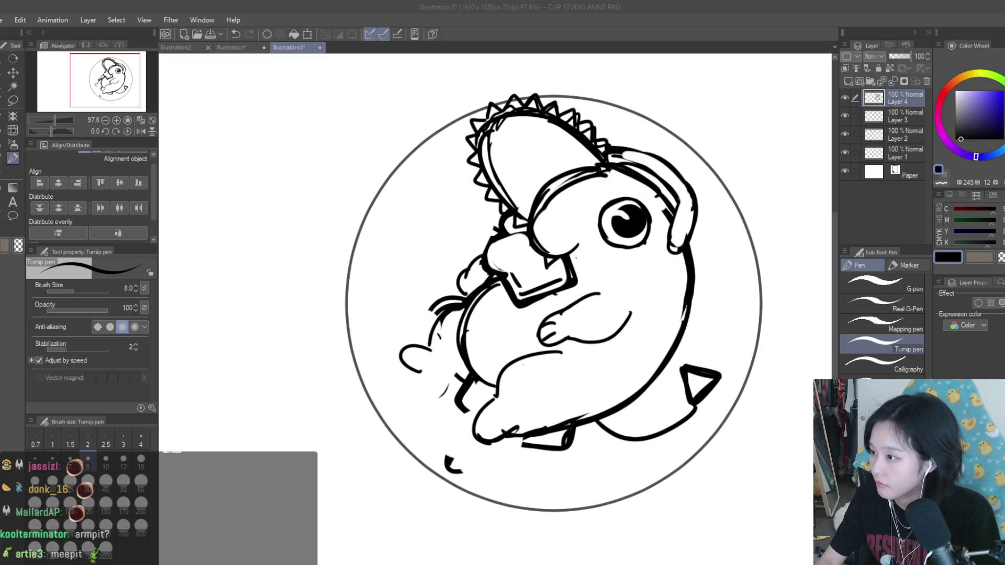
scroll(608, 335, "down", 3)
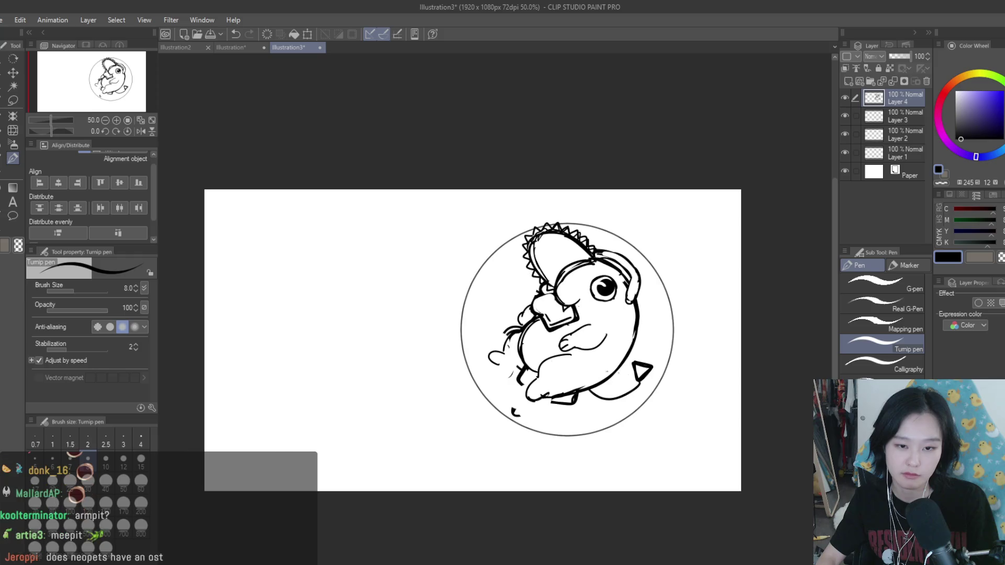
scroll(608, 335, "up", 2)
scroll(786, 365, "up", 1)
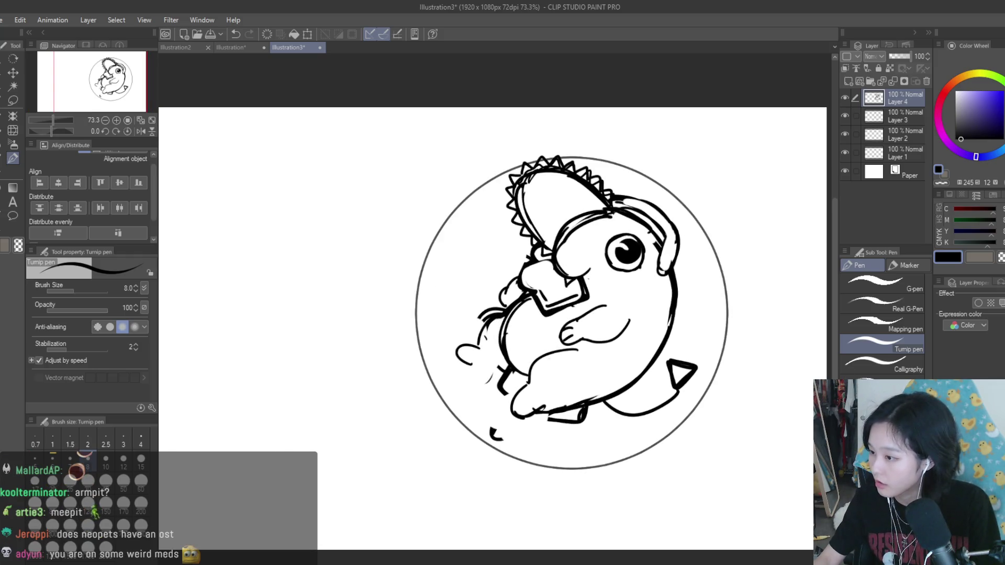
scroll(622, 322, "down", 3)
scroll(622, 322, "up", 1)
scroll(623, 321, "up", 1)
Step: Fade Layer 4 to 15% opacity, set the pen to size 15, and add a new layer above
left_click_drag(912, 59, 890, 55)
scroll(516, 414, "up", 2)
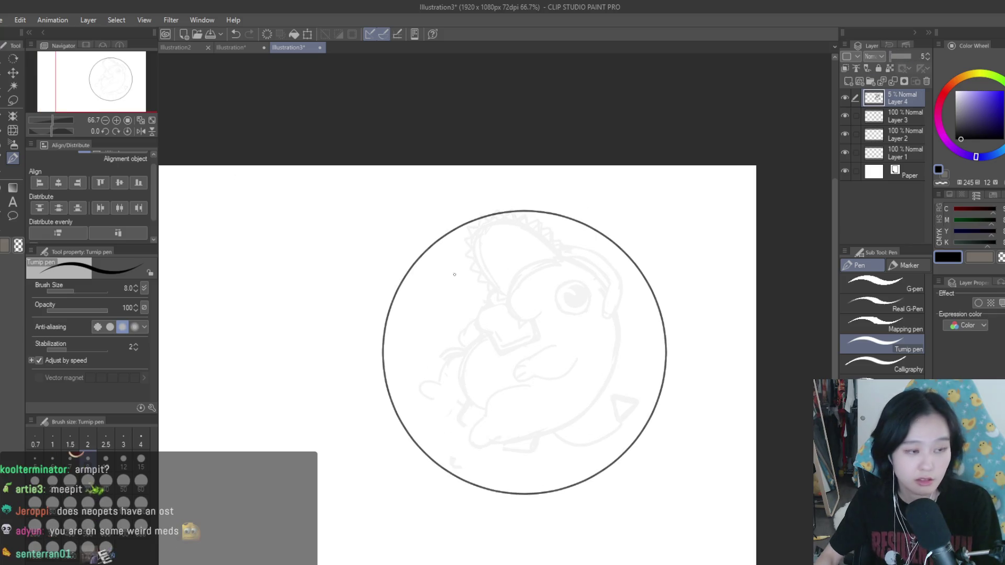
key("bracketright")
key("bracketright")
key("bracketright")
scroll(398, 427, "up", 2)
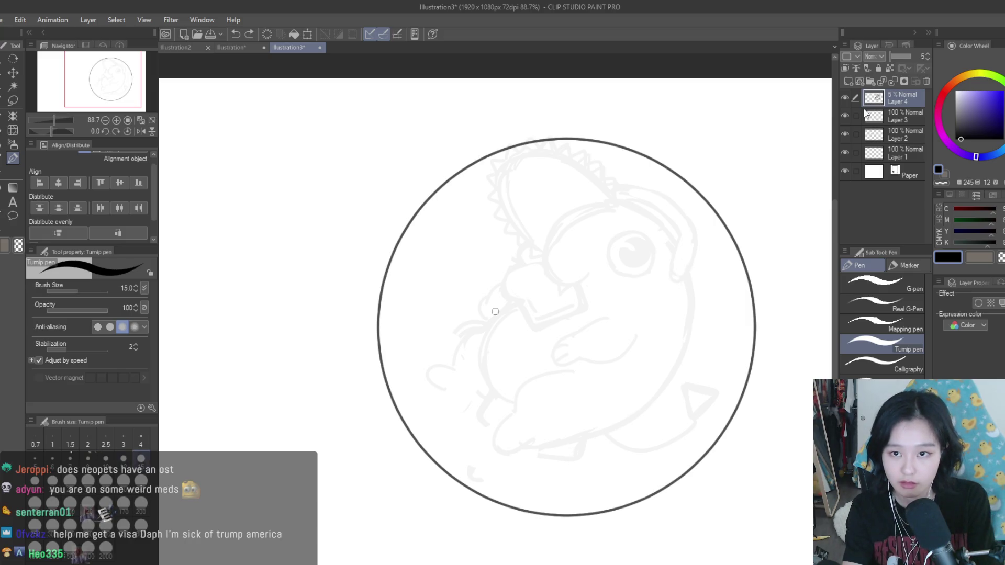
left_click(849, 82)
Step: Ink the long arc of the body's right side and bottom at pen size 10
mouse_move(666, 261)
left_mouse_down()
mouse_move(682, 354)
mouse_move(494, 427)
left_mouse_up()
key("ctrl+z")
key("ctrl+z")
mouse_move(686, 282)
left_mouse_down()
mouse_move(687, 347)
mouse_move(576, 440)
left_mouse_up()
key("ctrl+z")
key("bracketleft")
key("bracketleft")
mouse_move(661, 263)
left_mouse_down()
mouse_move(552, 430)
mouse_move(539, 423)
left_mouse_up()
Step: Draw the arm arc with a left hook and try joining strokes along the bottom arc
key("ctrl+z")
key("ctrl+z")
mouse_move(687, 280)
left_mouse_down()
mouse_move(612, 433)
mouse_move(522, 435)
left_mouse_up()
left_click_drag(634, 422, 515, 432)
left_click_drag(589, 371, 522, 396)
left_click_drag(522, 397, 479, 367)
key("ctrl+z")
key("ctrl+z")
key("ctrl+z")
mouse_move(522, 396)
left_mouse_down()
mouse_move(503, 378)
mouse_move(493, 410)
left_mouse_up()
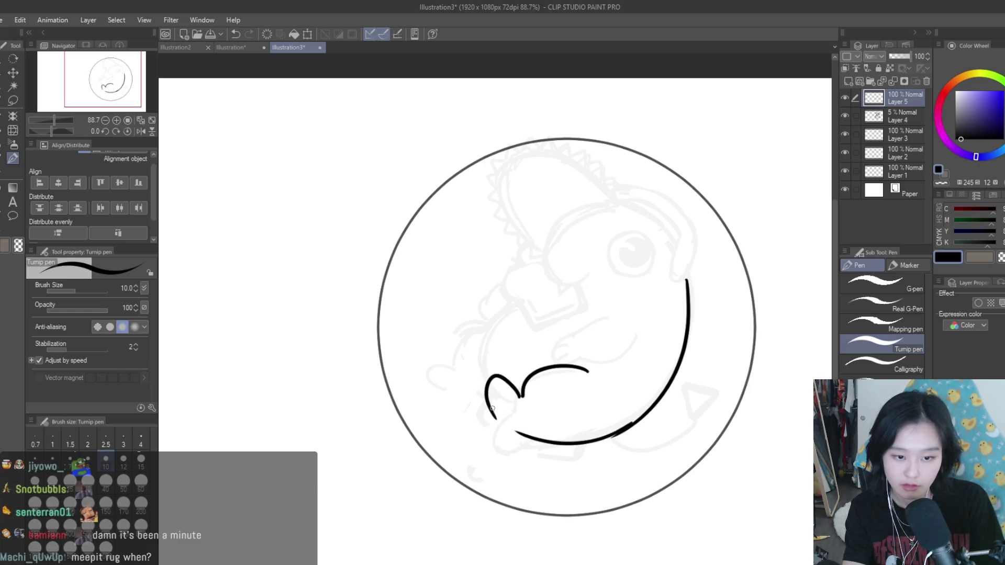
key("ctrl+z")
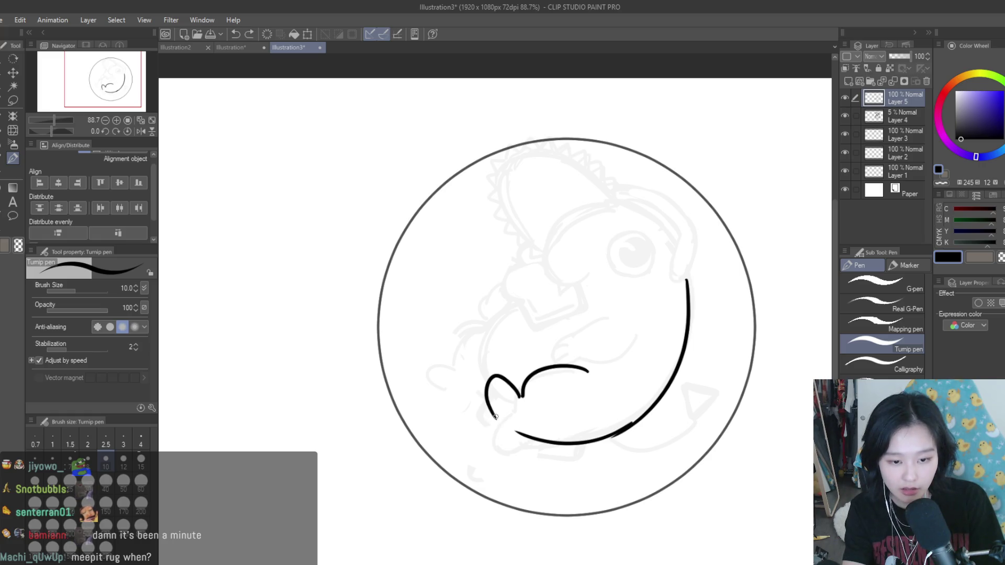
key("ctrl+z")
key("ctrl+y")
key("ctrl+z")
left_click_drag(494, 417, 596, 445)
key("ctrl+z")
key("ctrl+z")
key("ctrl+z")
key("ctrl+z")
key("ctrl+z")
left_click_drag(516, 424, 569, 442)
key("ctrl+z")
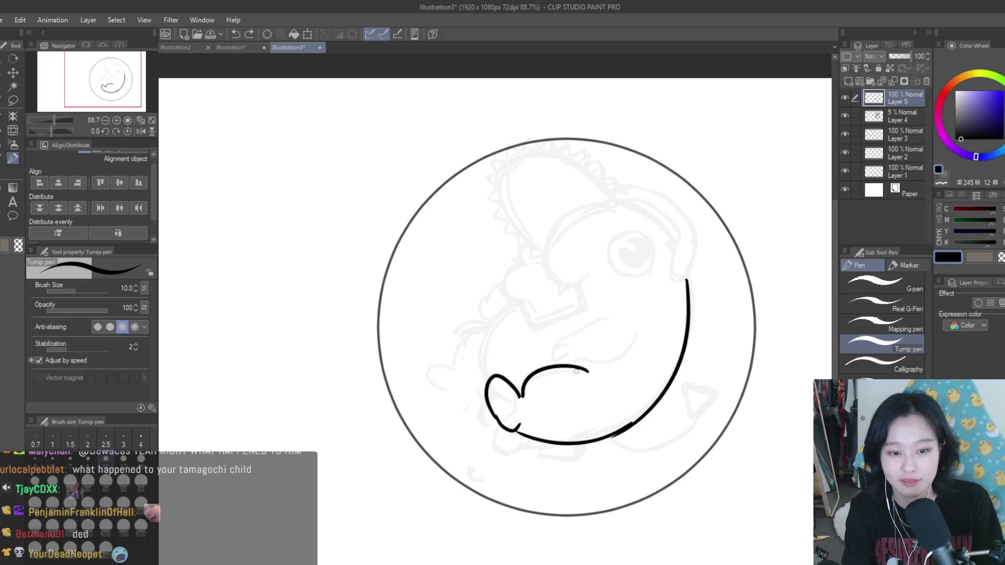
Step: Try several strokes for the curve of the body's left side
mouse_move(522, 303)
left_mouse_down()
mouse_move(488, 366)
mouse_move(511, 310)
mouse_move(484, 358)
mouse_move(488, 377)
left_mouse_up()
key("ctrl+z")
key("ctrl+z")
key("ctrl+z")
key("ctrl+z")
key("ctrl+z")
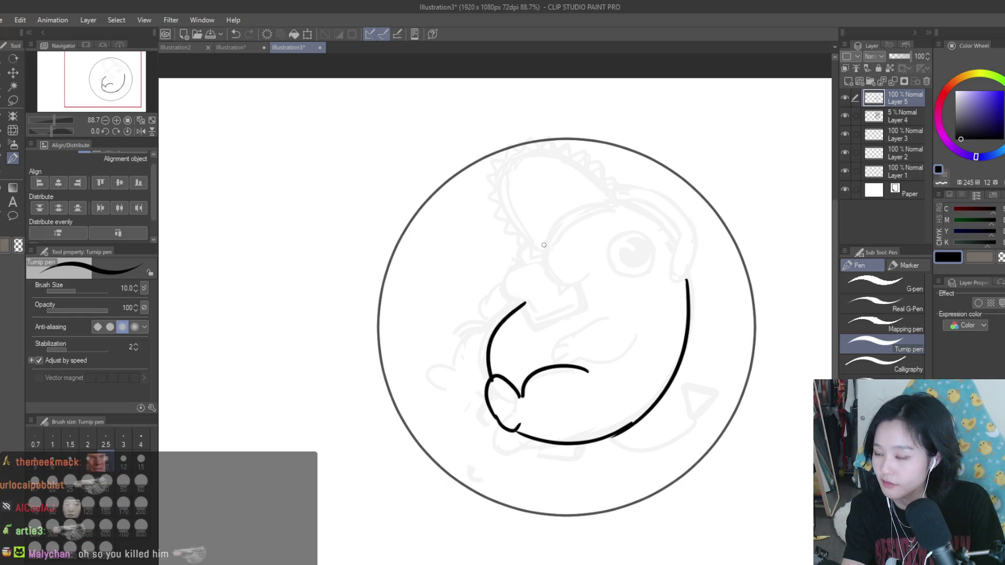
key("ctrl+z")
mouse_move(497, 314)
left_mouse_down()
mouse_move(458, 348)
mouse_move(479, 335)
left_mouse_up()
key("ctrl+z")
left_click_drag(521, 301, 458, 350)
key("ctrl+z")
Step: Extend the curve down-left into a leg loop and thicken its left edge
mouse_move(502, 319)
left_mouse_down()
mouse_move(460, 390)
mouse_move(456, 435)
left_mouse_up()
key("ctrl+z")
left_click_drag(462, 390, 486, 416)
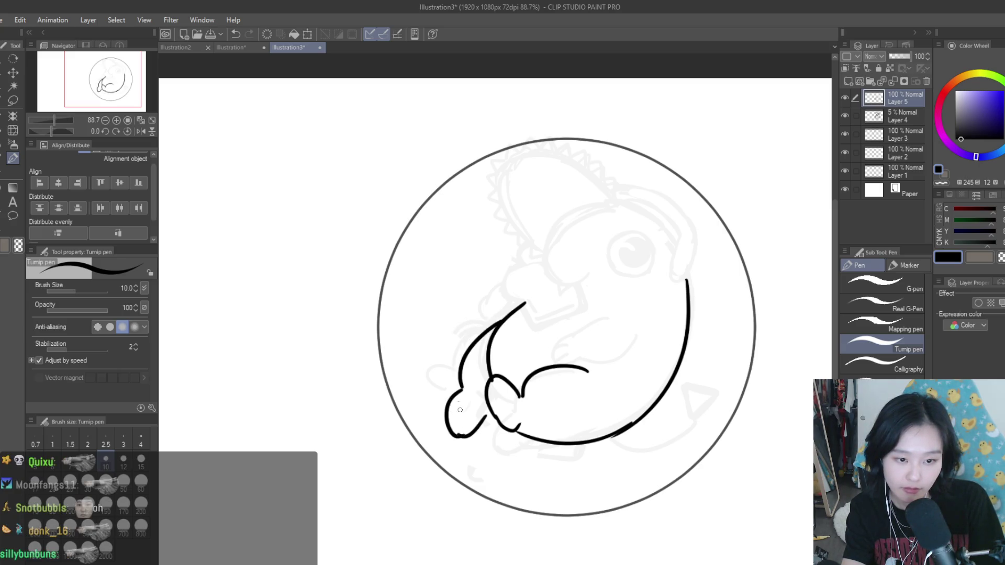
key("ctrl+z")
left_click_drag(453, 436, 474, 430)
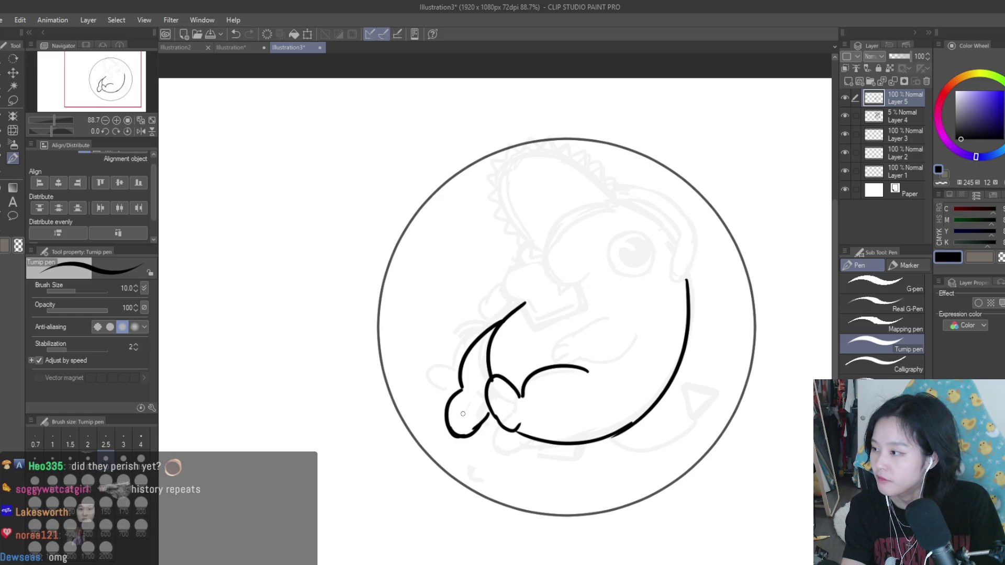
key("ctrl+z")
left_click_drag(457, 390, 458, 434)
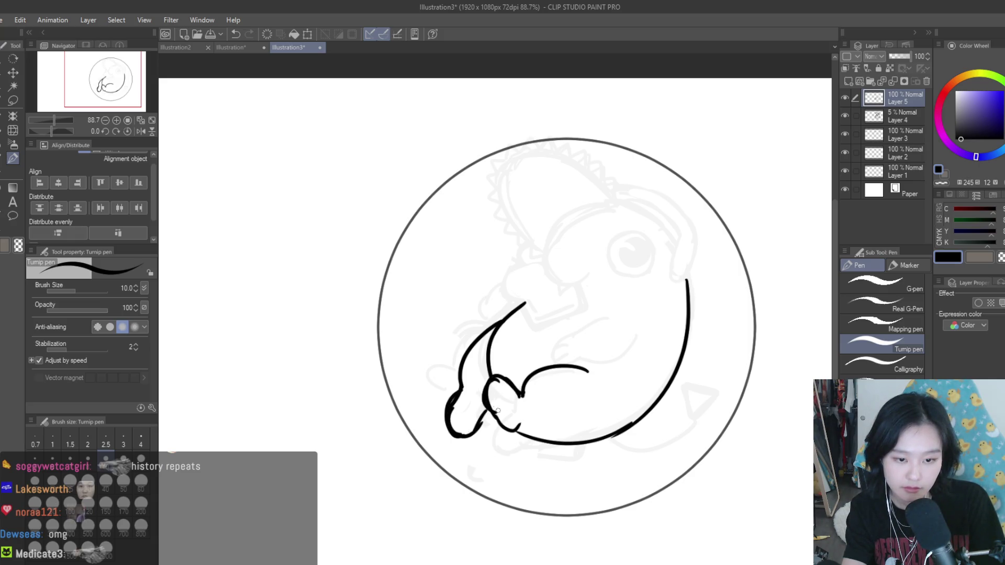
left_click_drag(506, 383, 524, 391)
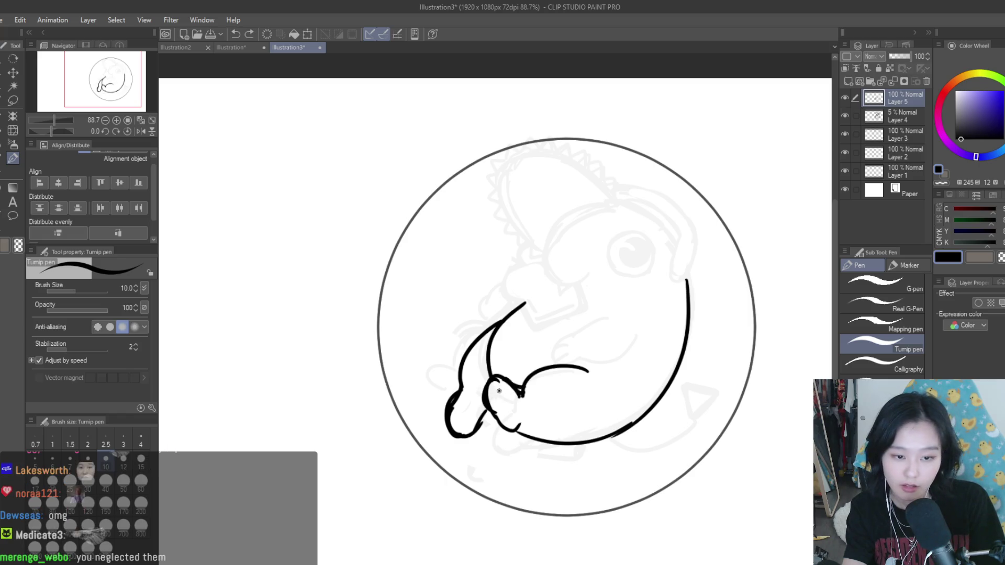
key("ctrl+z")
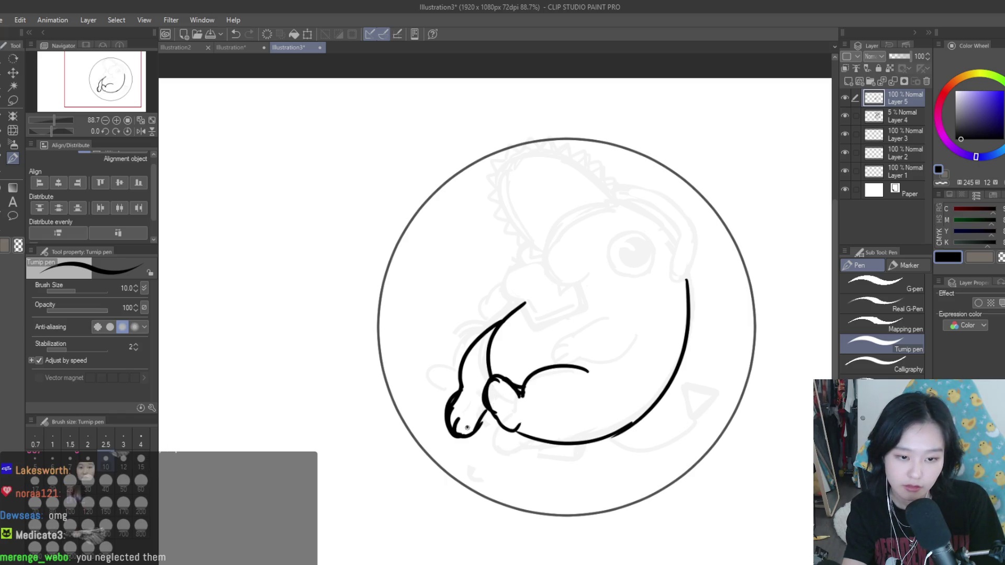
Step: Zoom out and mirror the canvas view to check the proportions
key("ctrl+minus")
key("h")
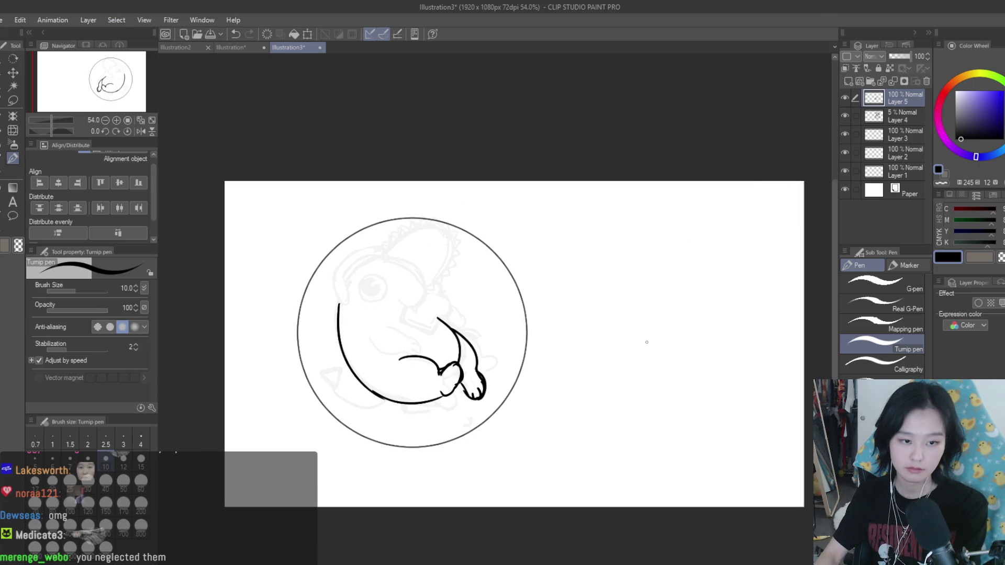
key("h")
scroll(709, 386, "up", 3)
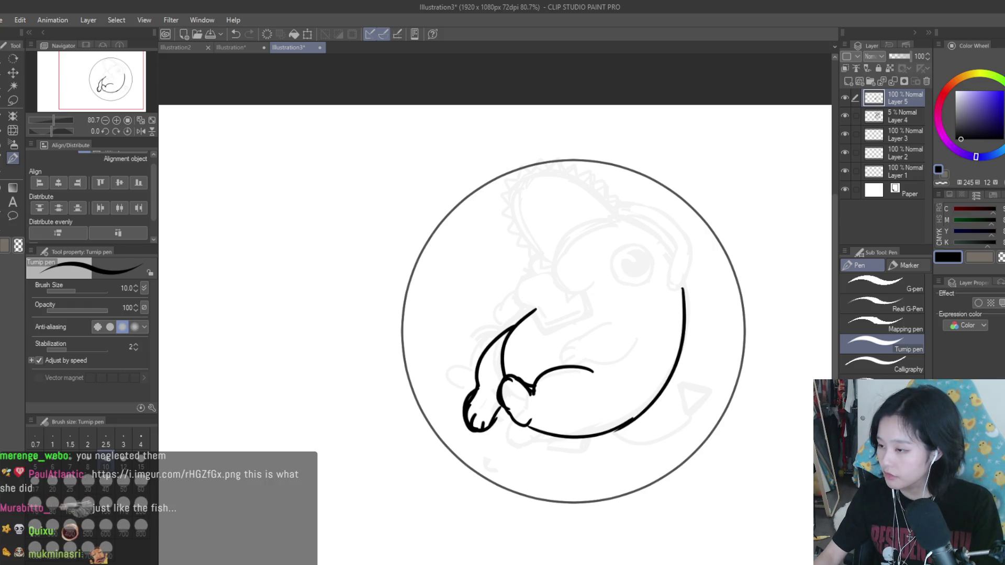
scroll(576, 366, "up", 2)
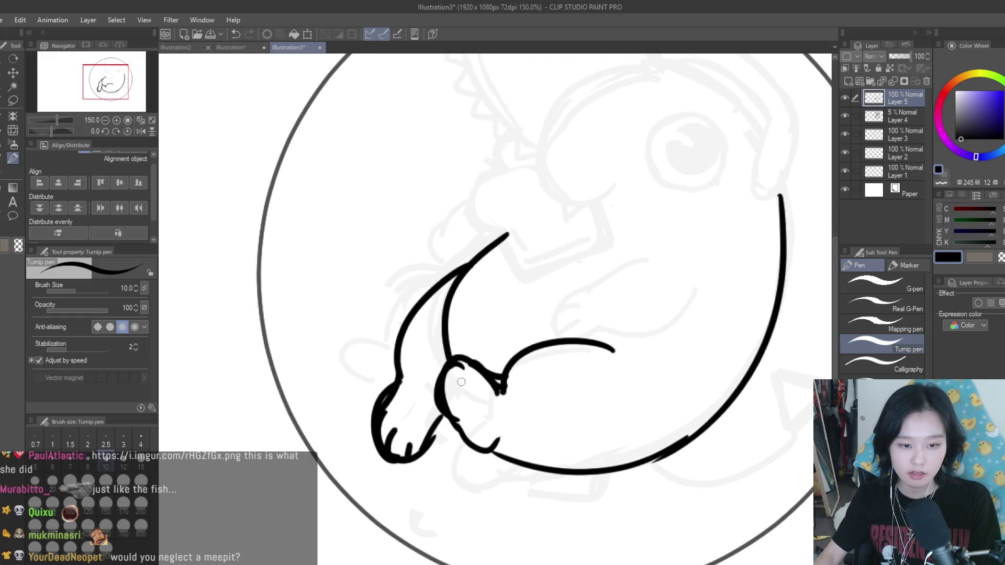
Step: Draw a small hook joining the paw to the belly line, redoing it and flipping to check
mouse_move(498, 443)
left_mouse_down()
mouse_move(507, 418)
mouse_move(485, 442)
mouse_move(555, 472)
left_mouse_up()
key("ctrl+z")
key("ctrl+z")
key("ctrl+z")
key("ctrl+z")
key("ctrl+z")
key("ctrl+z")
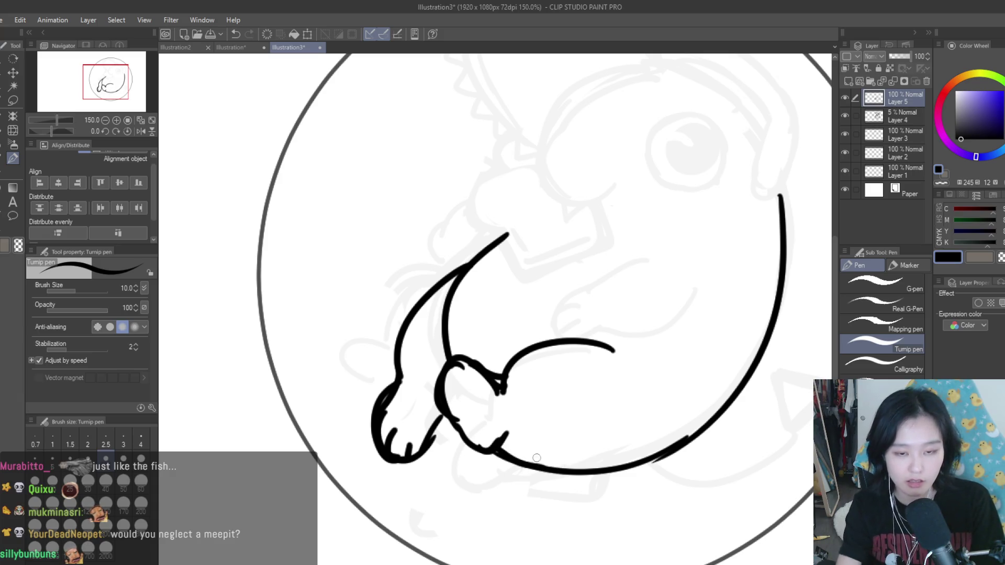
scroll(625, 383, "down", 3)
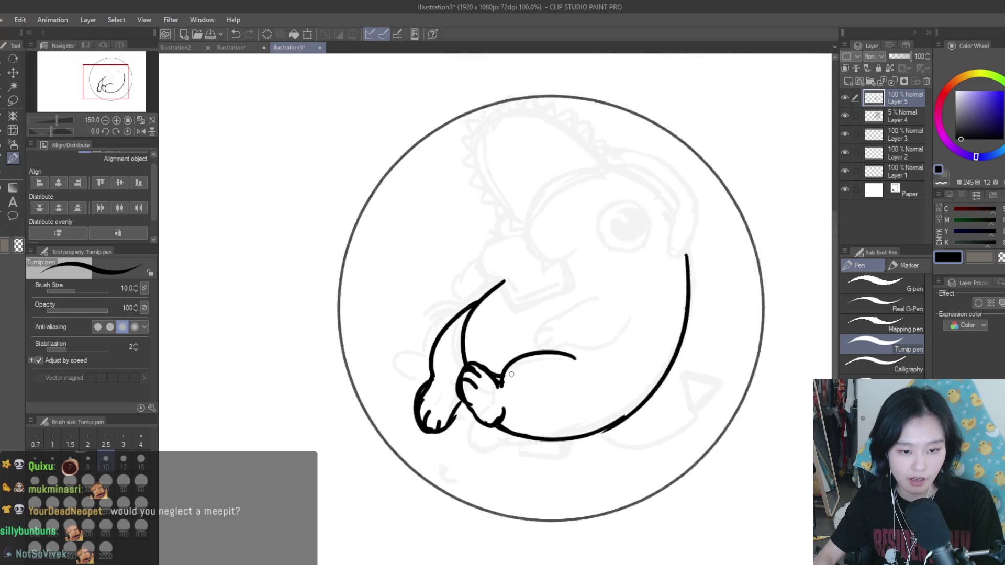
key("h")
scroll(628, 386, "down", 1)
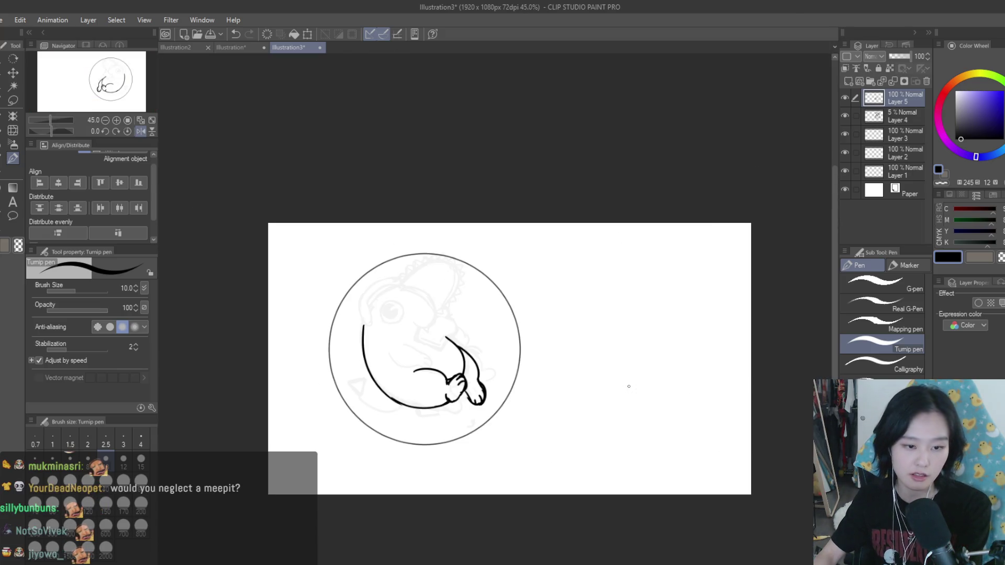
key("h")
Step: Switch to the eraser, recheck the mirrored view, and try a stroke across the body's middle
scroll(629, 385, "up", 1)
key("e")
scroll(503, 387, "up", 3)
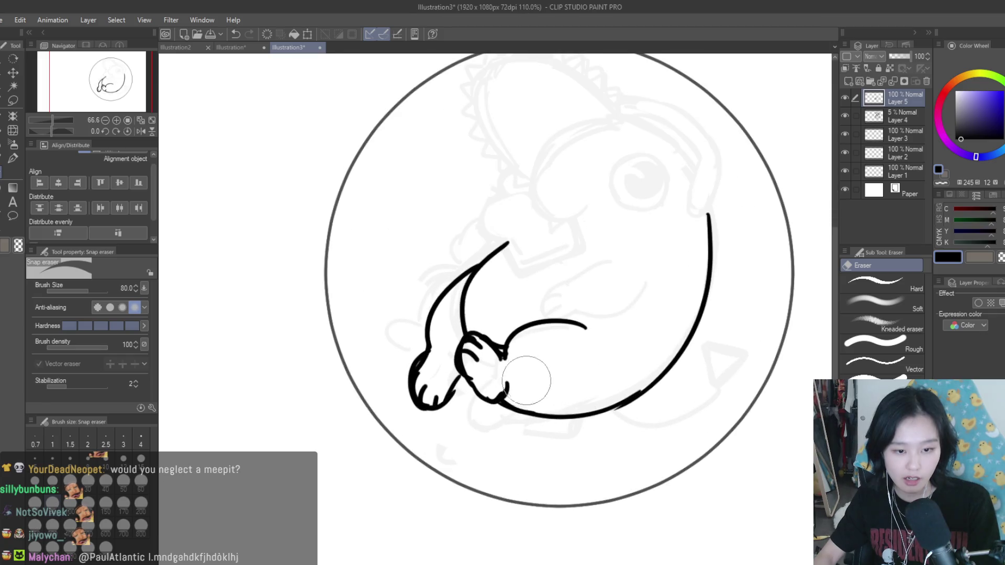
scroll(607, 387, "down", 3)
key("h")
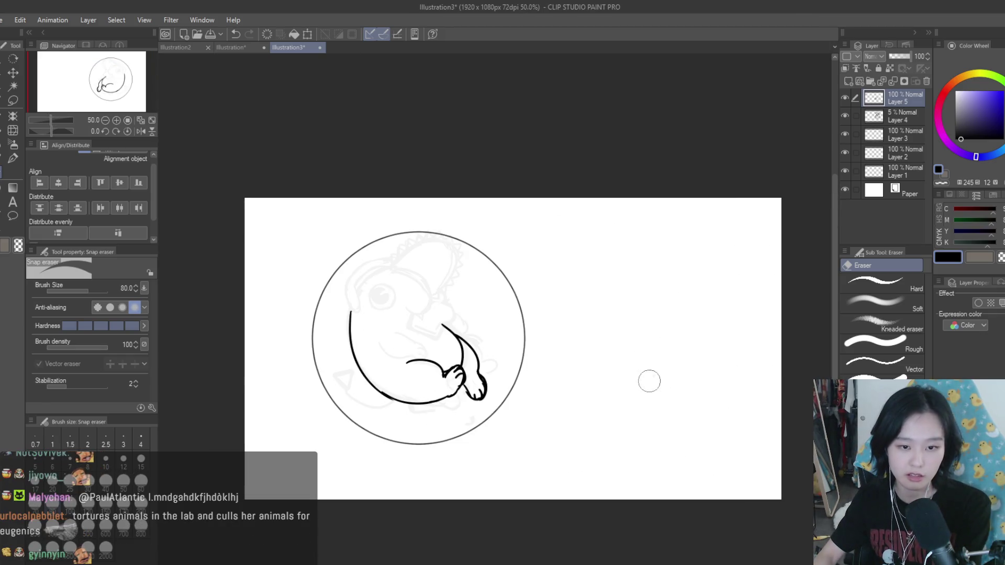
scroll(607, 388, "up", 1)
key("h")
scroll(573, 301, "up", 5)
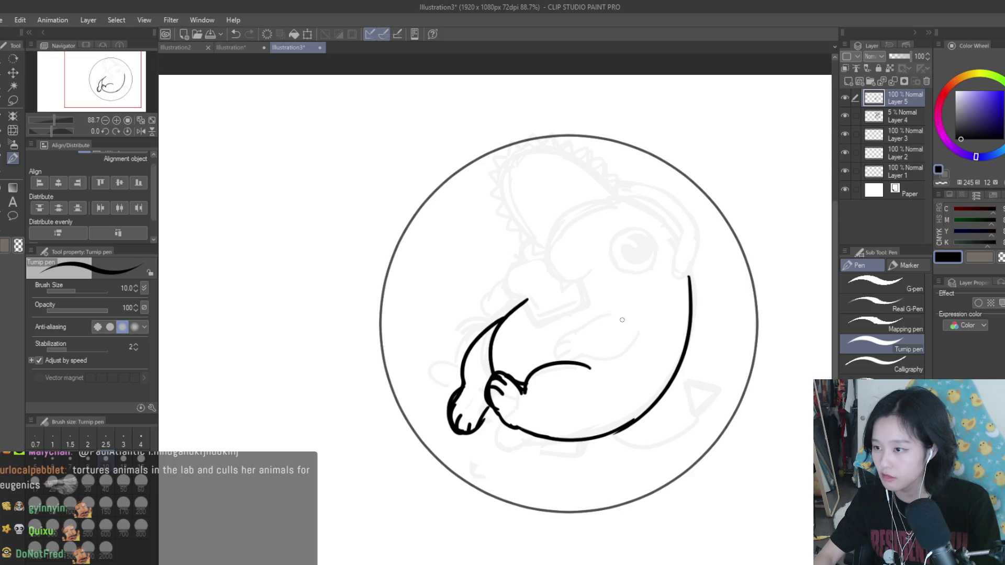
key("ctrl+z")
left_click_drag(571, 387, 649, 331)
Step: Draw the rounded C-shaped paw end and the arm's wavy upper and lower edges
key("ctrl+z")
left_click_drag(547, 367, 649, 335)
key("ctrl+z")
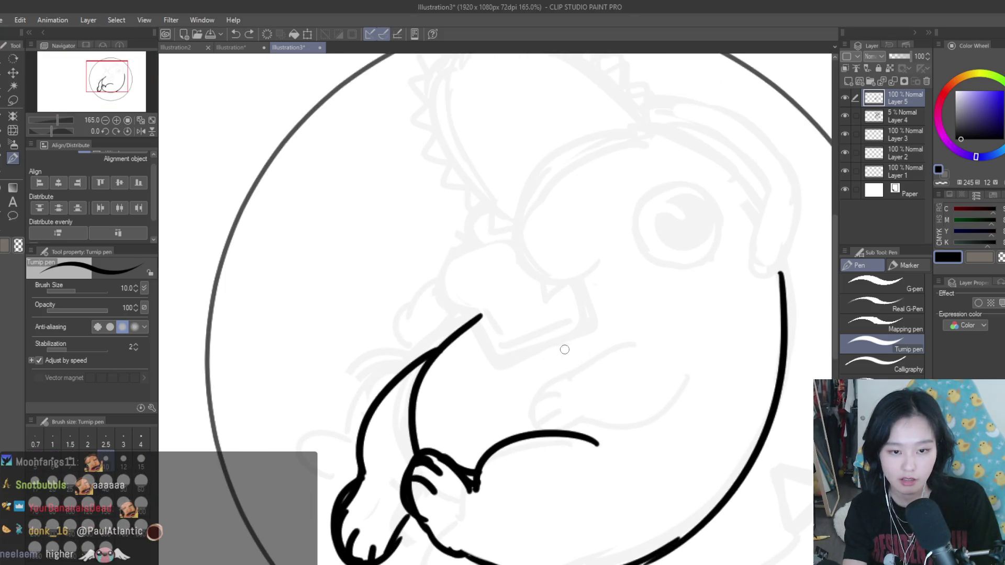
mouse_move(571, 336)
left_mouse_down()
mouse_move(546, 387)
mouse_move(617, 335)
mouse_move(674, 330)
left_mouse_up()
key("ctrl+z")
left_click_drag(546, 387, 699, 403)
key("ctrl+z")
mouse_move(554, 330)
left_mouse_down()
mouse_move(591, 348)
mouse_move(605, 333)
mouse_move(674, 329)
mouse_move(602, 361)
left_mouse_up()
key("ctrl+z")
Step: Thin the arm's top line with the eraser, then return to the pen
key("e")
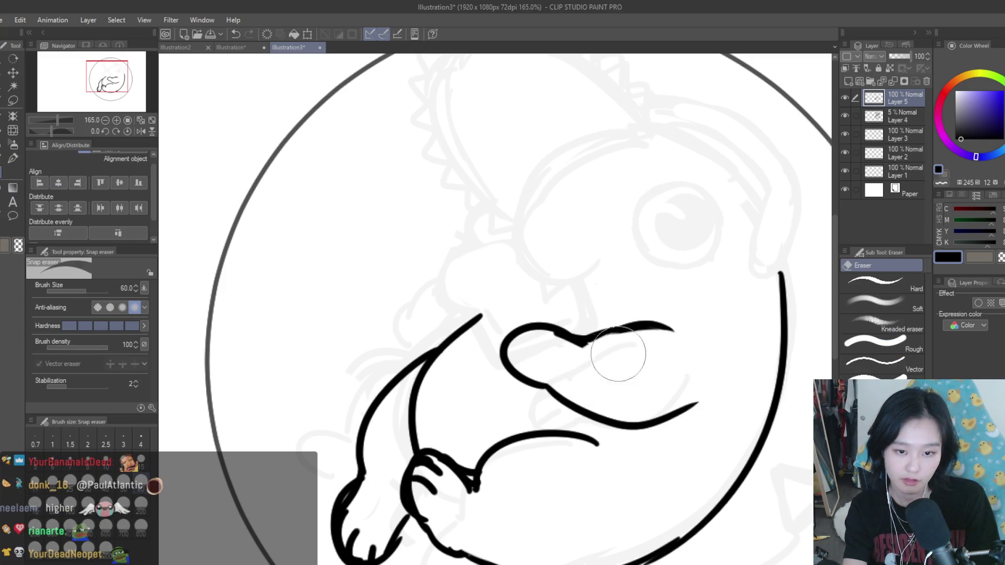
key("p")
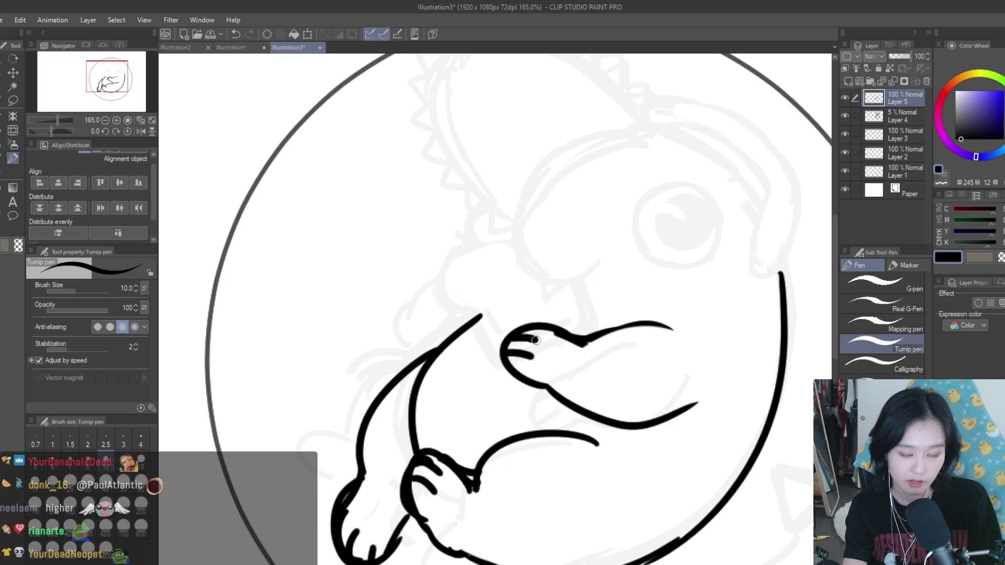
scroll(585, 344, "down", 5)
key("m")
scroll(668, 367, "up", 4)
Step: Lasso the new arm and apply a first Scale/Rotate transform from the Edit menu
left_click_drag(522, 354, 631, 379)
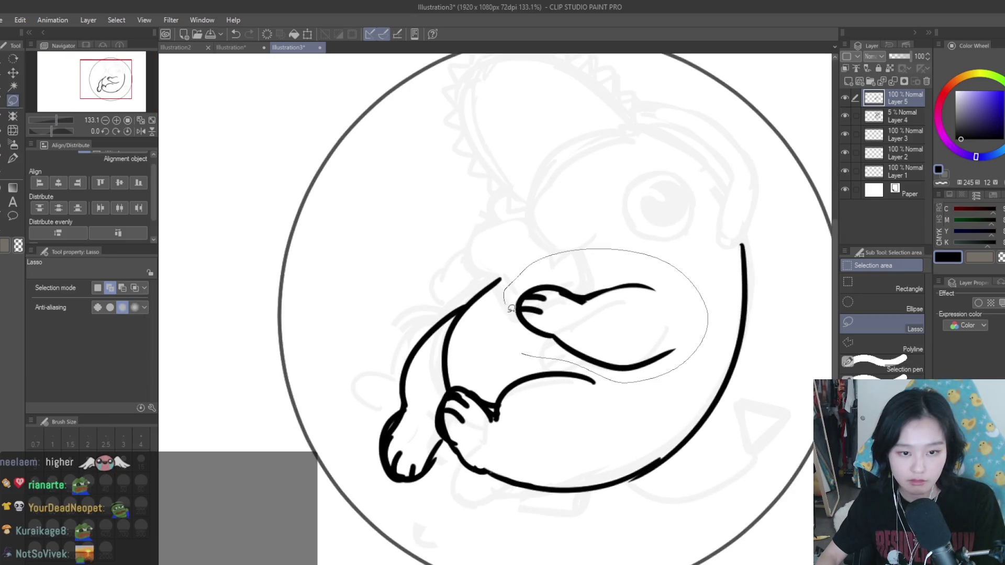
left_click_drag(508, 297, 505, 293)
scroll(576, 324, "down", 1)
key("ctrl+t")
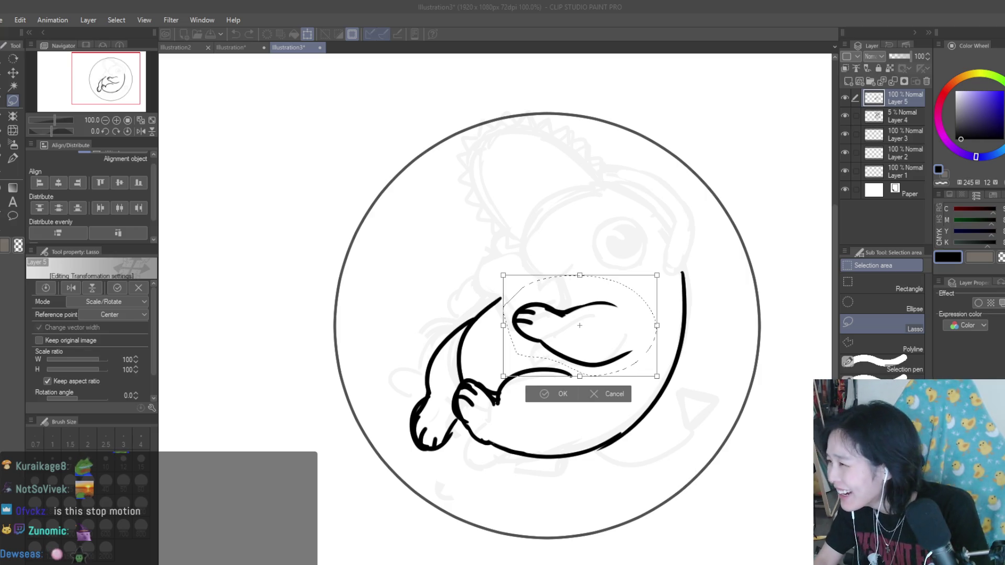
left_click(15, 52)
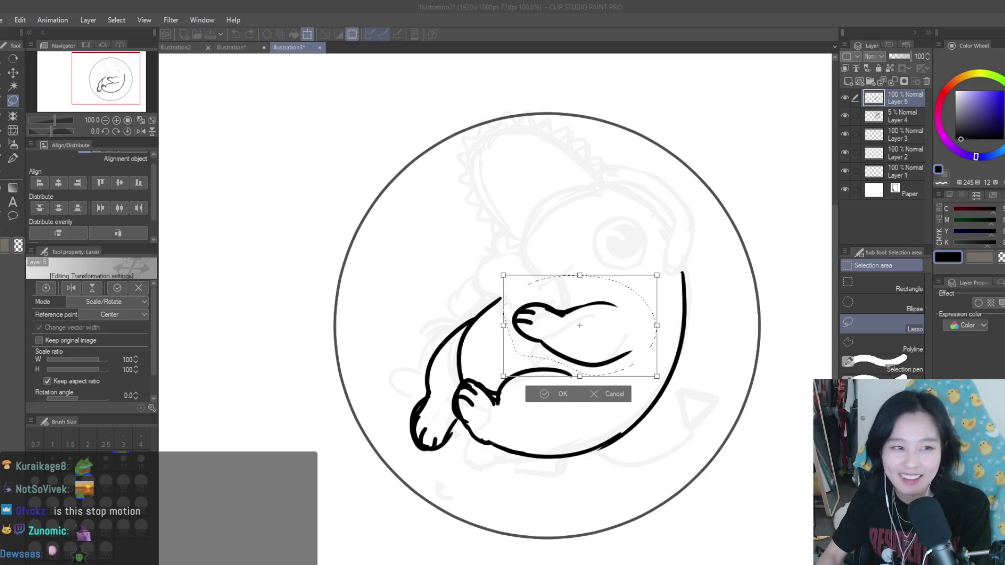
left_click(16, 58)
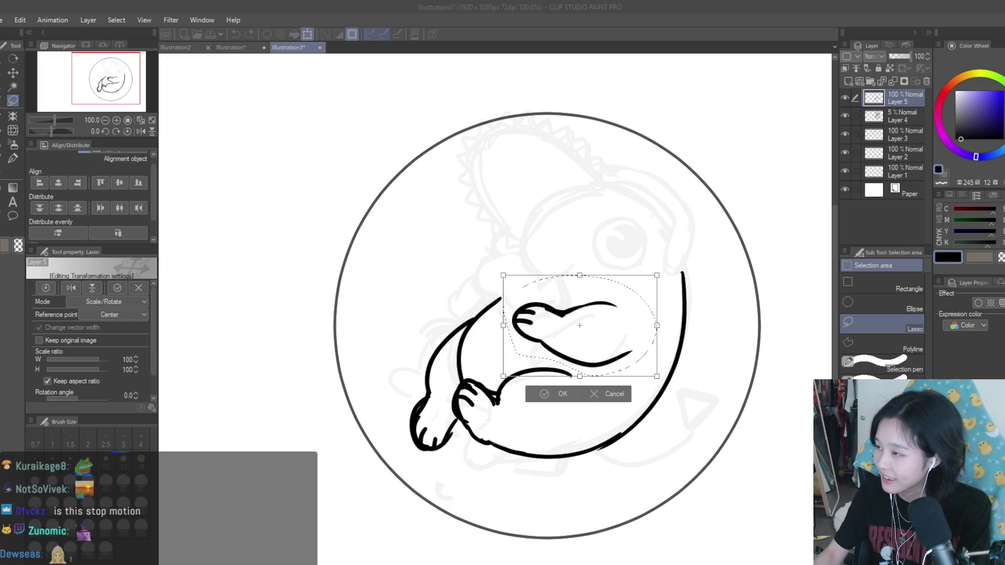
left_click(1, 30)
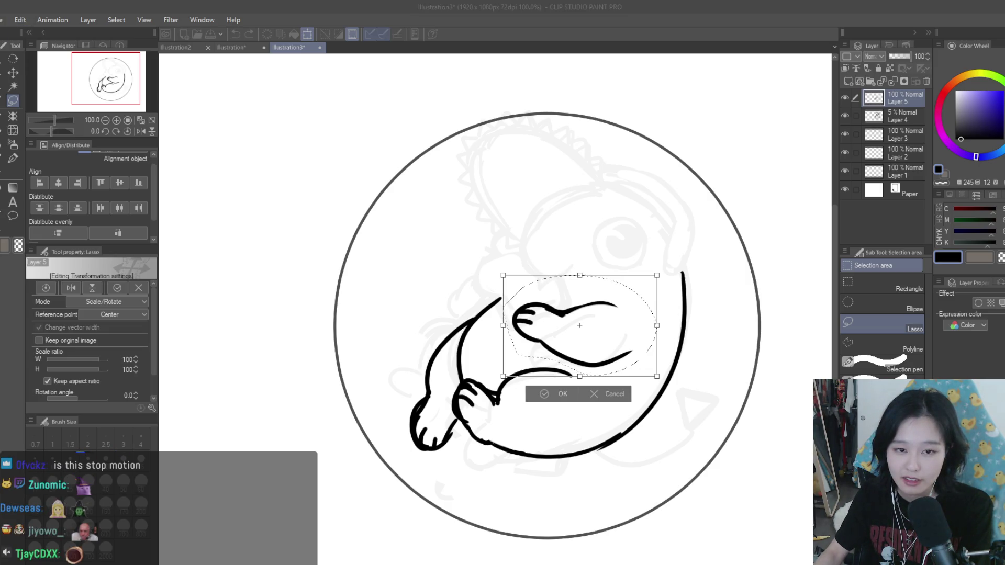
left_click(26, 8)
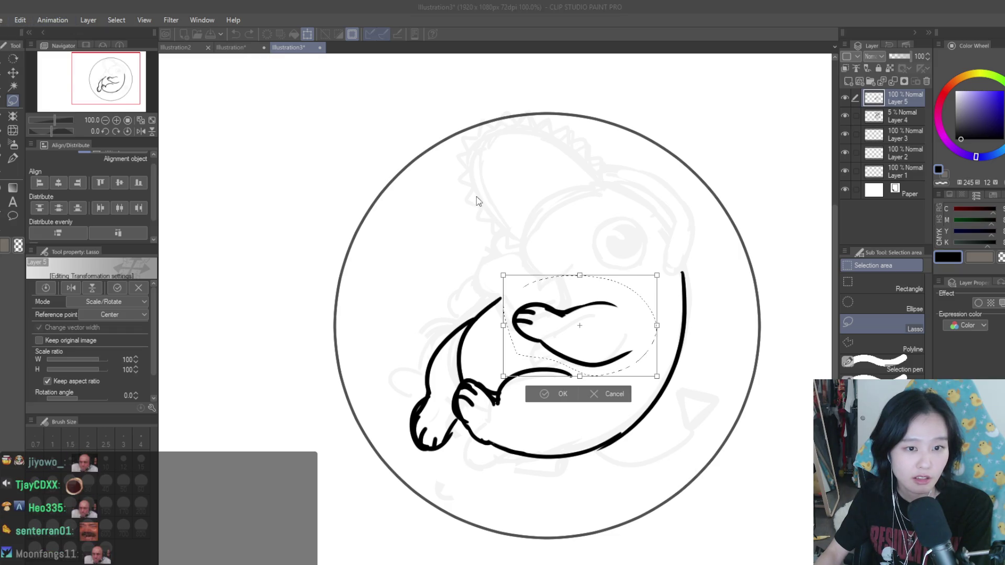
left_click(23, 46)
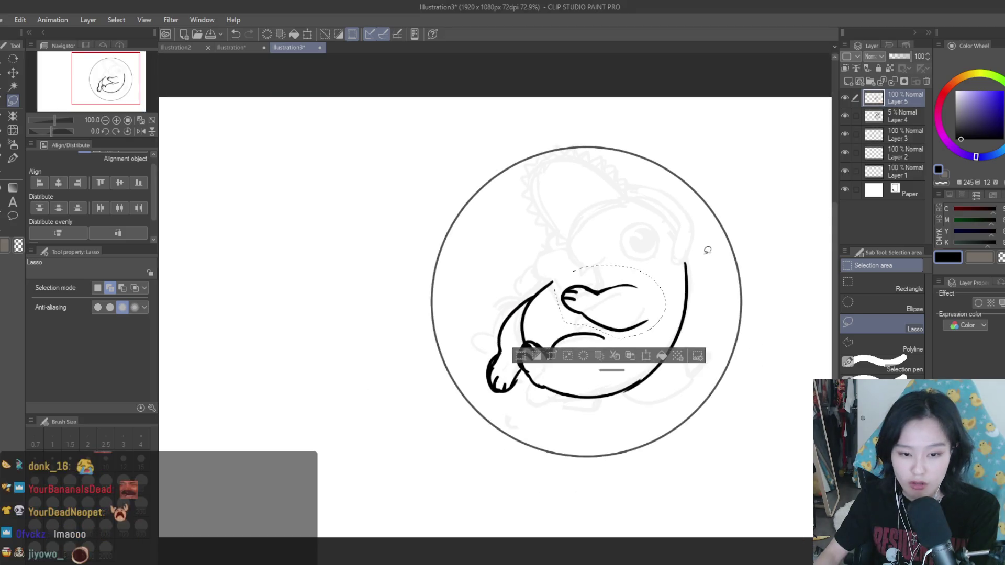
Step: Move the arm up, scale it to 93%, rotate it 2.8° clockwise, confirm, and deselect
key("ctrl+t")
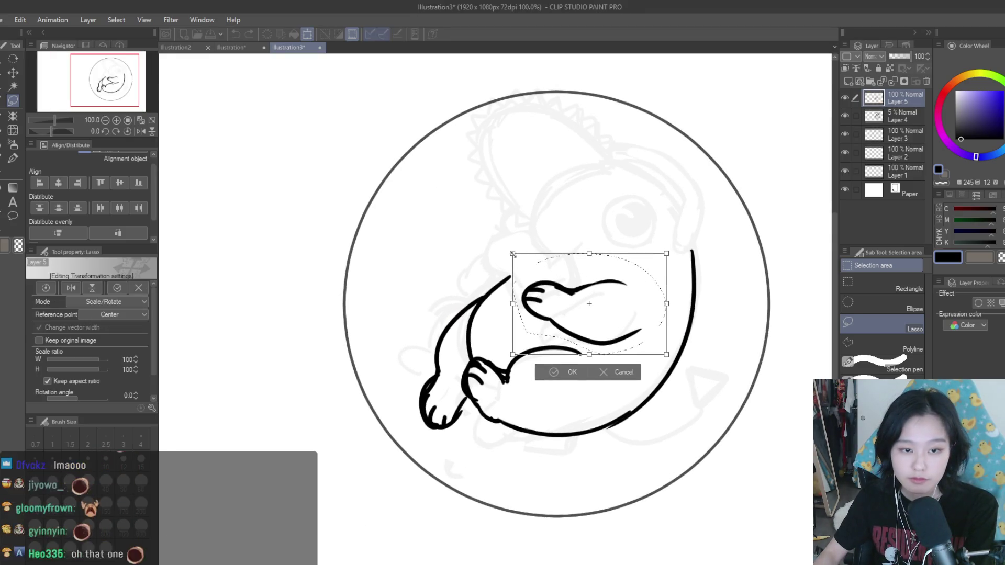
left_click_drag(601, 300, 600, 289)
left_click_drag(666, 262, 675, 255)
left_click_drag(673, 298, 641, 318)
key("Return")
key("ctrl+d")
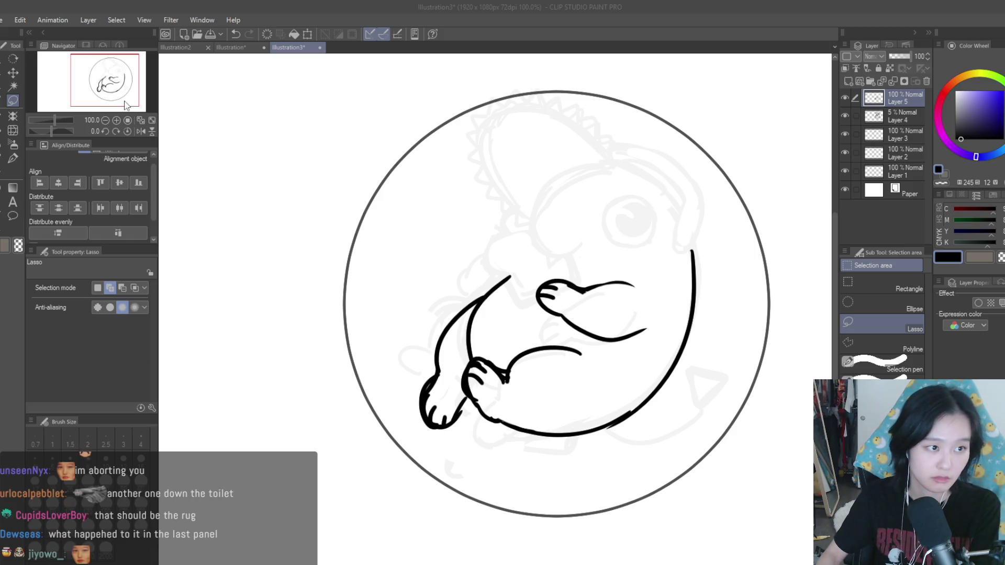
Step: Save the illustration and mirror the canvas view to check the lineart
key("ctrl+s")
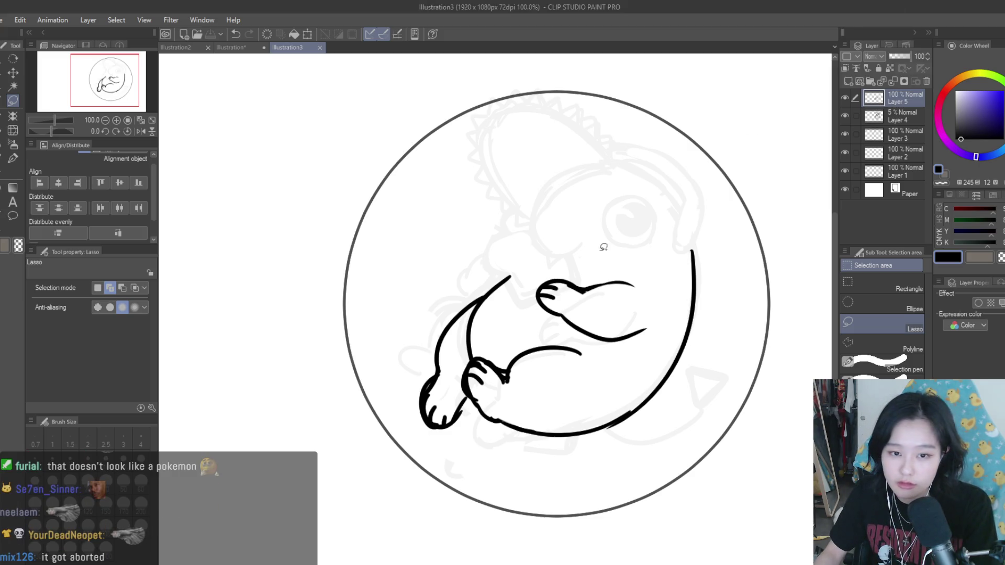
scroll(606, 244, "down", 3)
scroll(632, 281, "up", 2)
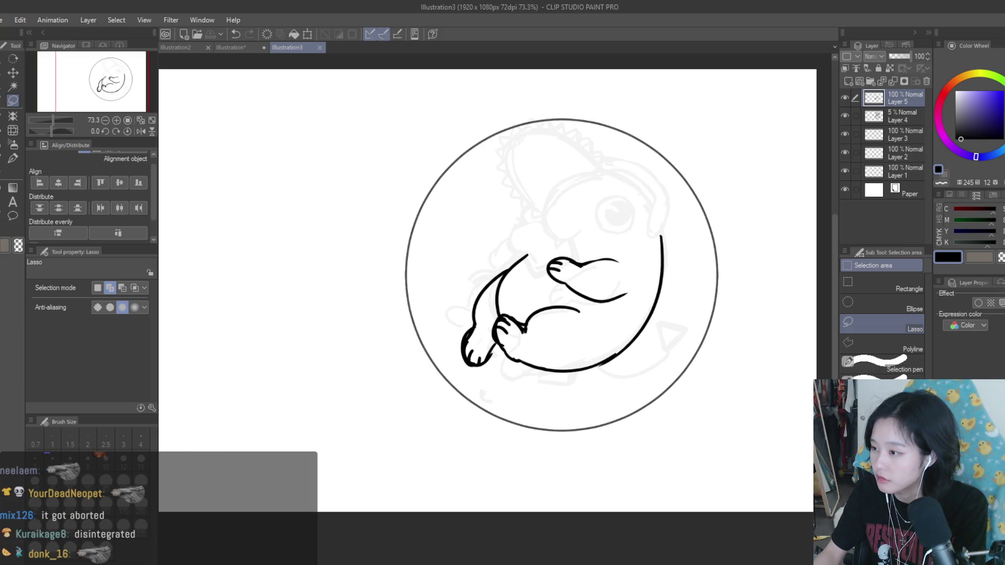
scroll(656, 248, "down", 2)
key("h")
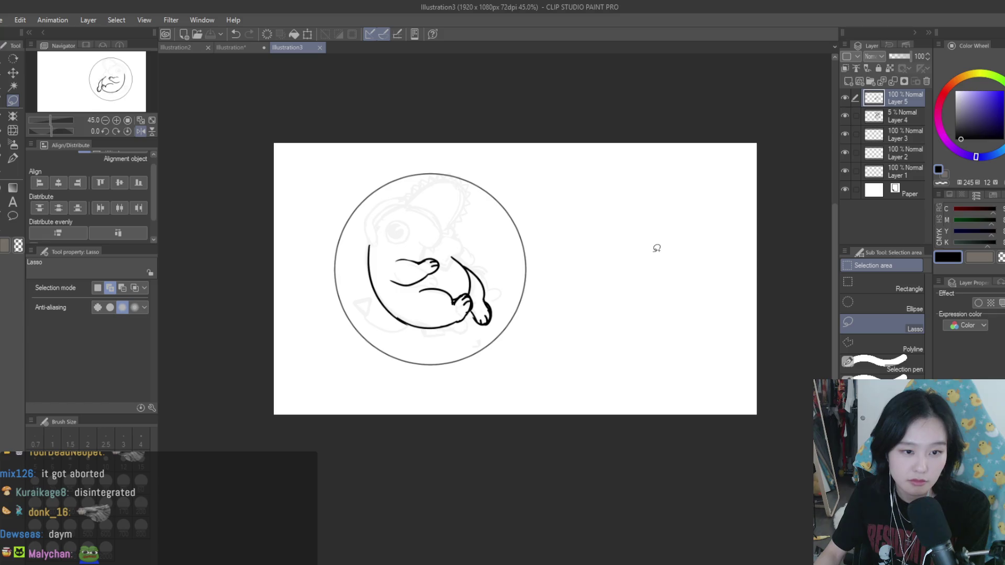
key("h")
Step: Erase the middle of the inner arm line and trim the lower-left paw's outline and tip
key("p")
scroll(511, 252, "up", 5)
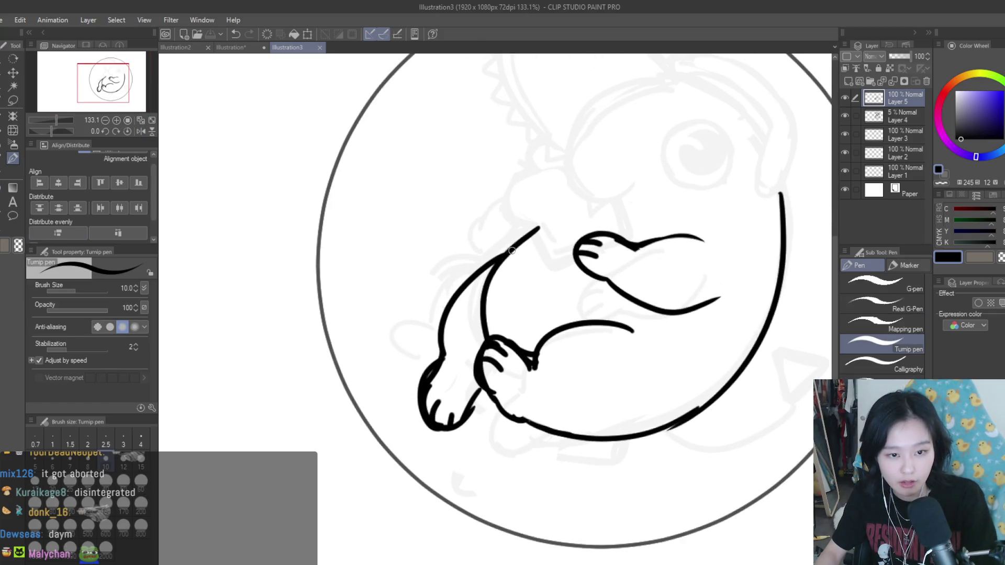
key("e")
left_click_drag(500, 275, 474, 313)
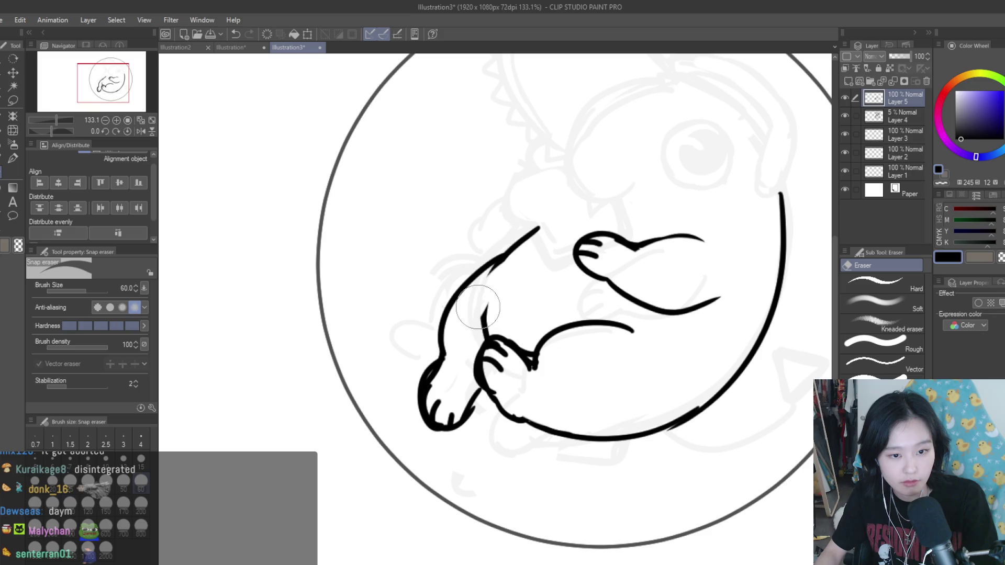
scroll(474, 313, "down", 3)
scroll(510, 327, "down", 2)
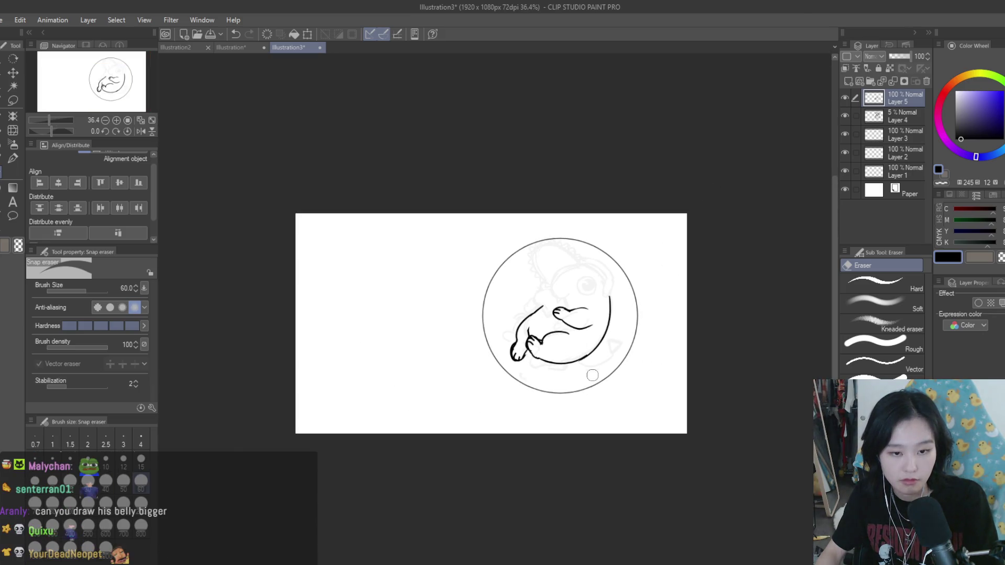
scroll(523, 387, "up", 2)
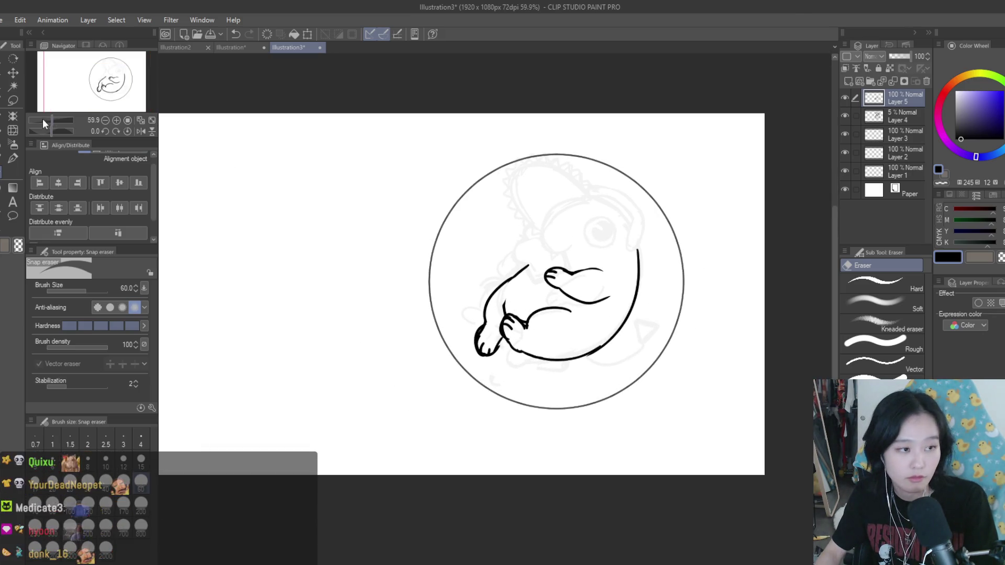
scroll(495, 348, "up", 3)
mouse_move(468, 320)
left_mouse_down()
mouse_move(466, 298)
mouse_move(460, 325)
mouse_move(458, 303)
left_mouse_up()
mouse_move(492, 357)
left_mouse_down()
mouse_move(518, 330)
mouse_move(539, 325)
mouse_move(547, 346)
left_mouse_up()
Step: Redraw the lower body outline below the paw in ink and fit the drawing to the window
key("p")
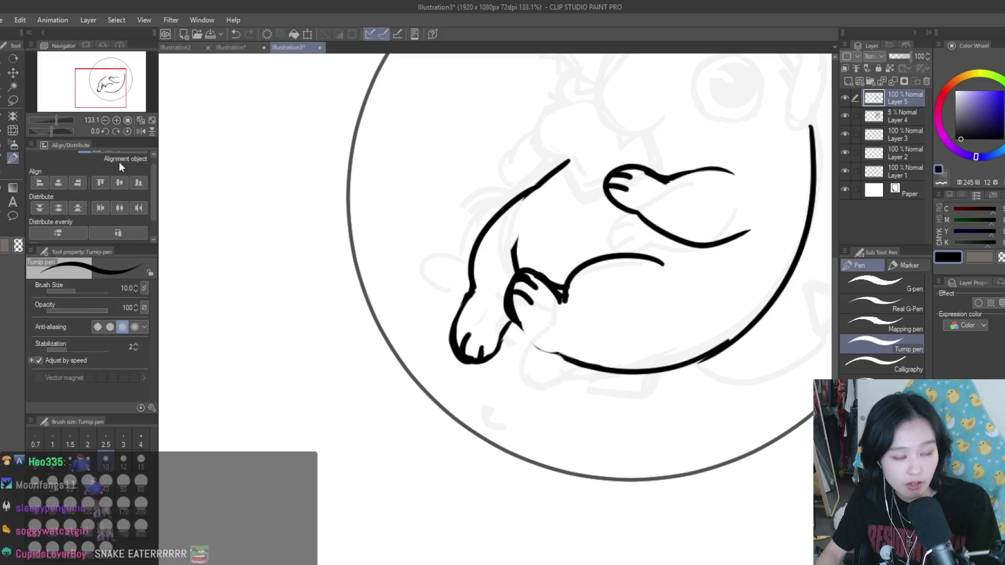
scroll(528, 318, "up", 3)
left_click_drag(500, 301, 574, 377)
key("ctrl+0")
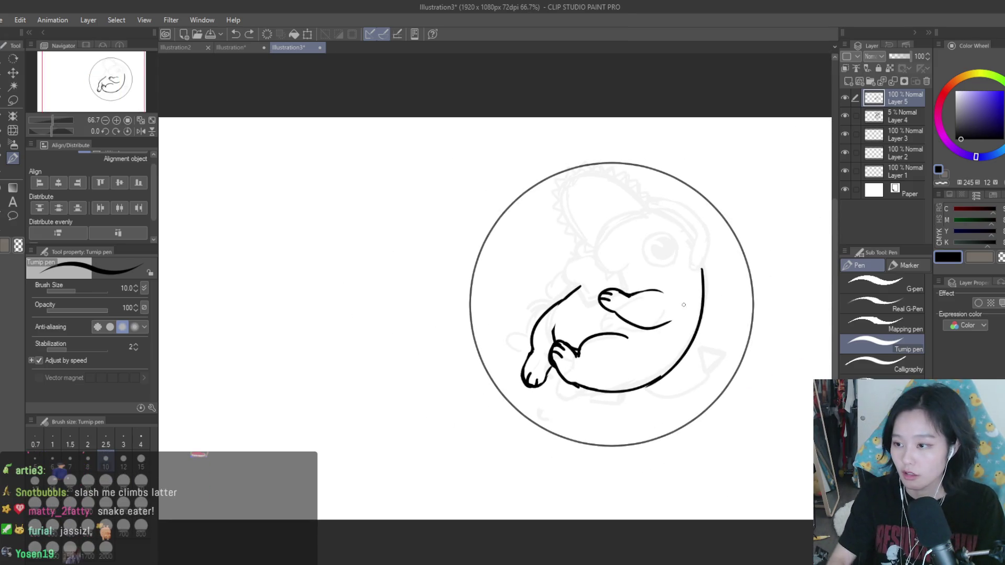
scroll(595, 282, "up", 4)
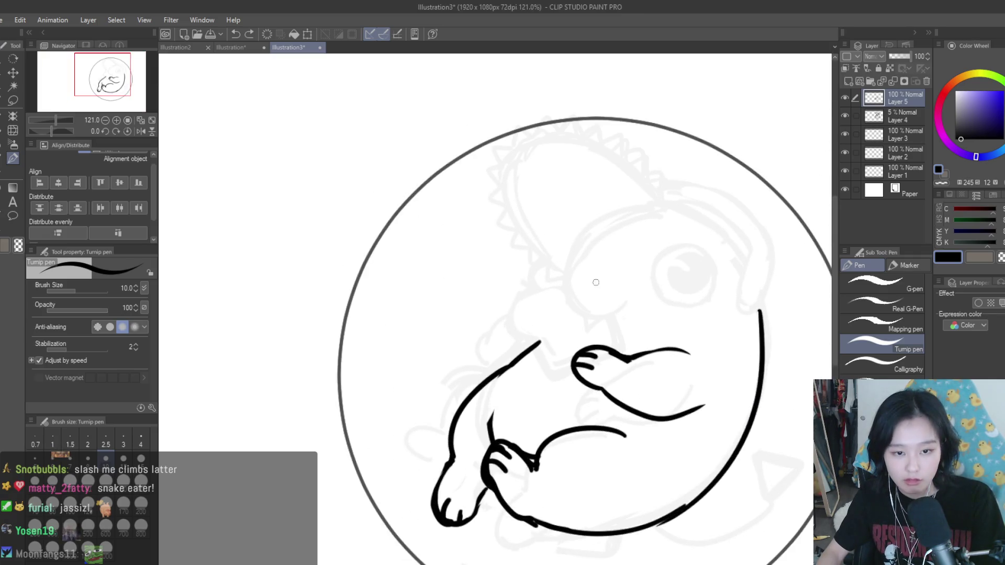
scroll(596, 282, "up", 1)
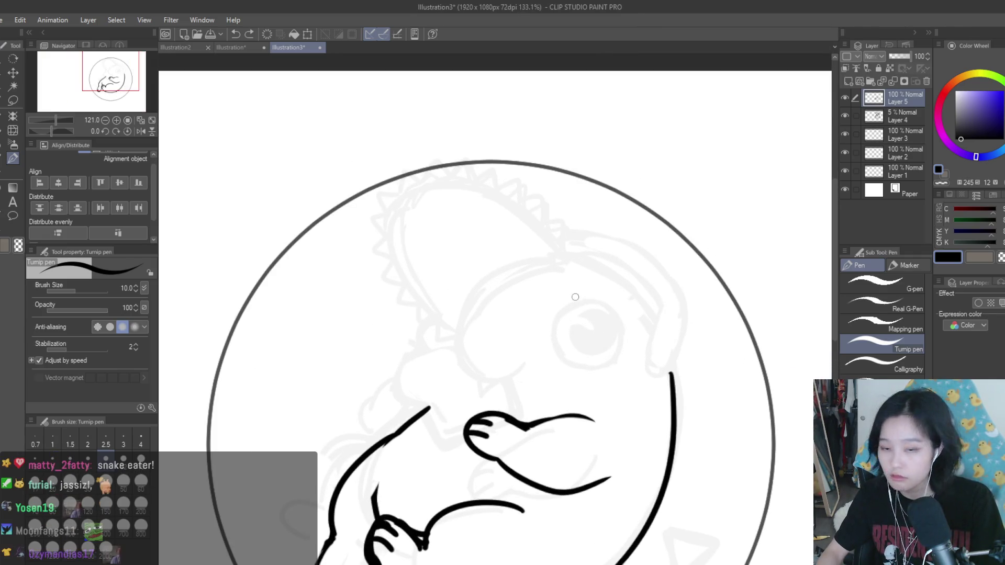
scroll(575, 297, "down", 1)
scroll(541, 218, "up", 1)
Step: Ink the line down the head's right edge, thinning and thickening it until it looks right
left_click_drag(540, 206, 664, 361)
key("ctrl+z")
key("ctrl+z")
left_click_drag(570, 212, 664, 364)
key("ctrl+z")
key("ctrl+z")
mouse_move(521, 205)
left_mouse_down()
mouse_move(594, 212)
mouse_move(650, 314)
left_mouse_up()
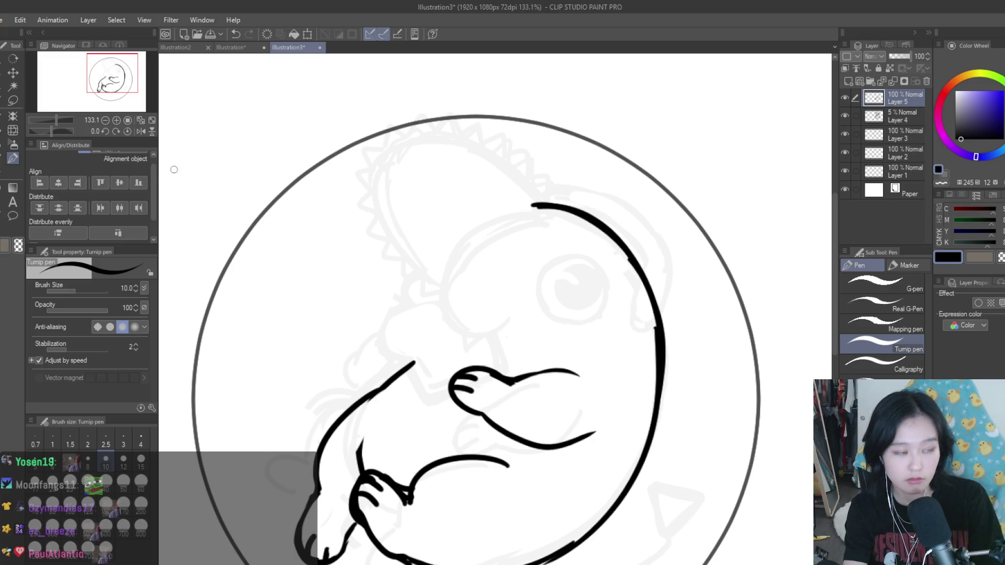
key("e")
left_click_drag(623, 251, 639, 343)
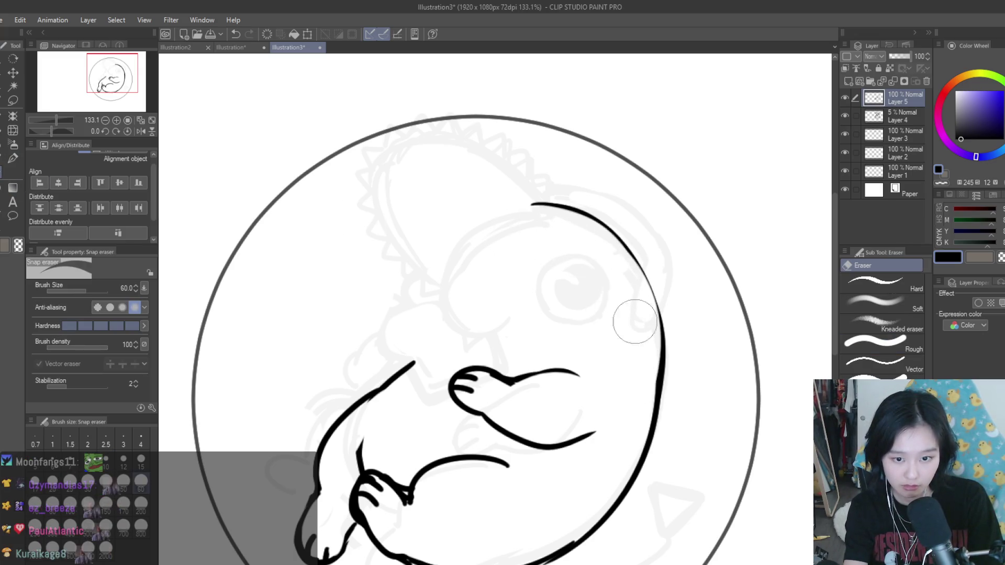
key("p")
left_click_drag(527, 205, 653, 302)
key("ctrl+z")
left_click_drag(531, 204, 659, 306)
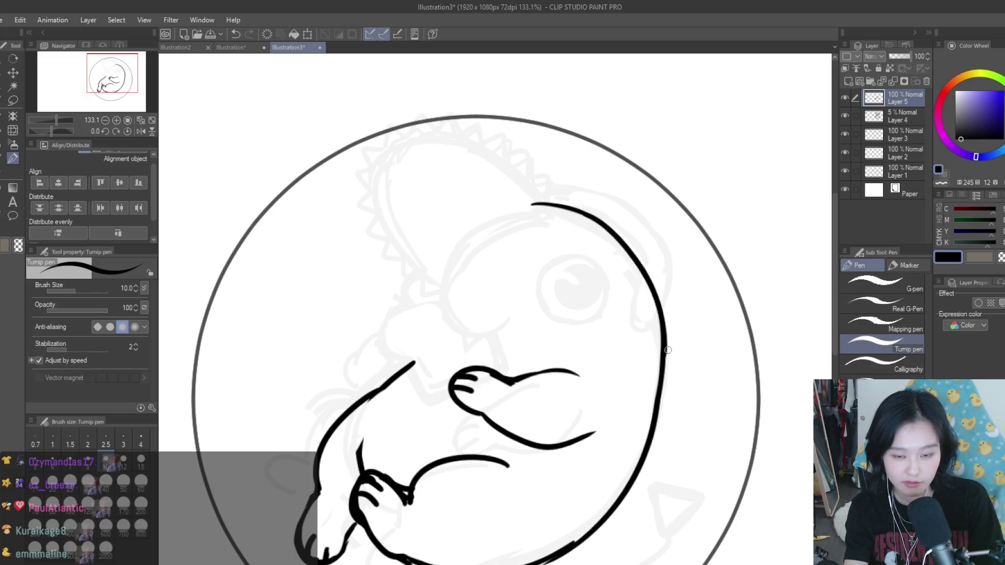
Step: Draw the eye circle on the face as a solid black eye
key("ctrl+z")
mouse_move(589, 258)
left_mouse_down()
mouse_move(576, 271)
mouse_move(524, 274)
mouse_move(560, 370)
mouse_move(628, 331)
mouse_move(608, 354)
mouse_move(596, 343)
mouse_move(550, 344)
mouse_move(532, 325)
mouse_move(576, 352)
left_mouse_up()
scroll(579, 267, "up", 5)
scroll(598, 267, "down", 6)
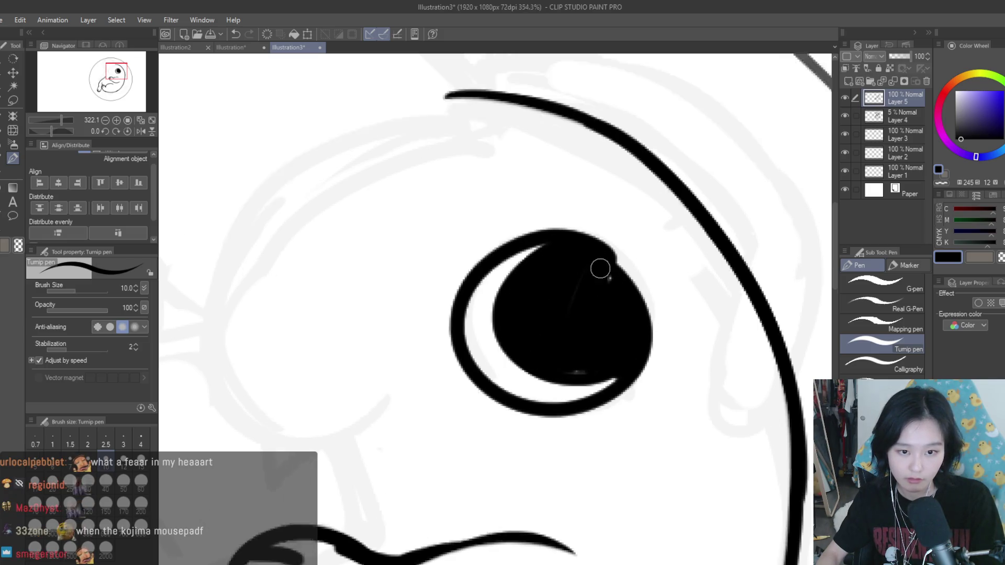
scroll(607, 283, "down", 2)
scroll(662, 296, "up", 2)
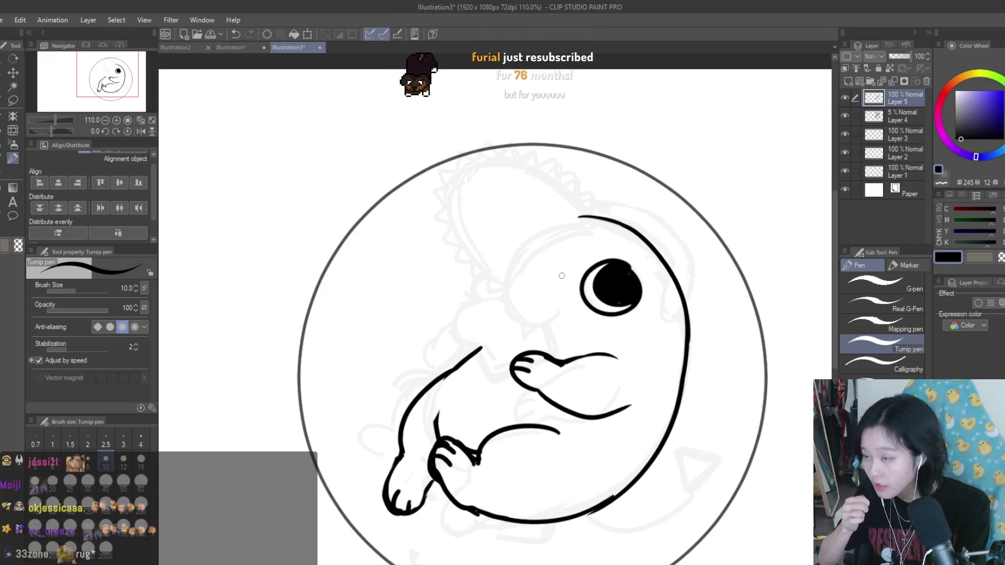
scroll(572, 291, "down", 2)
scroll(571, 291, "up", 5)
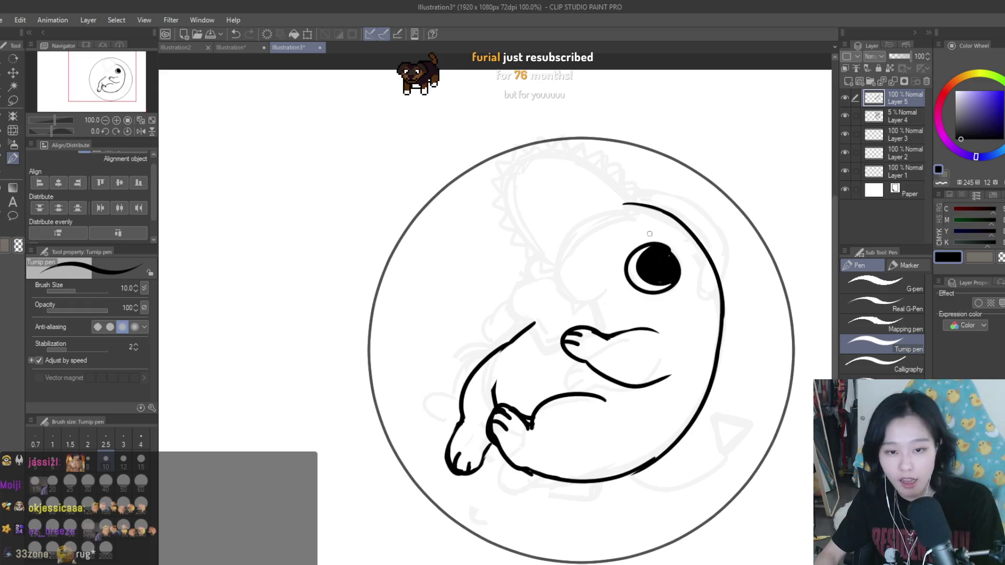
Step: Ink the upper curve of the head
left_click_drag(618, 204, 550, 325)
key("ctrl+z")
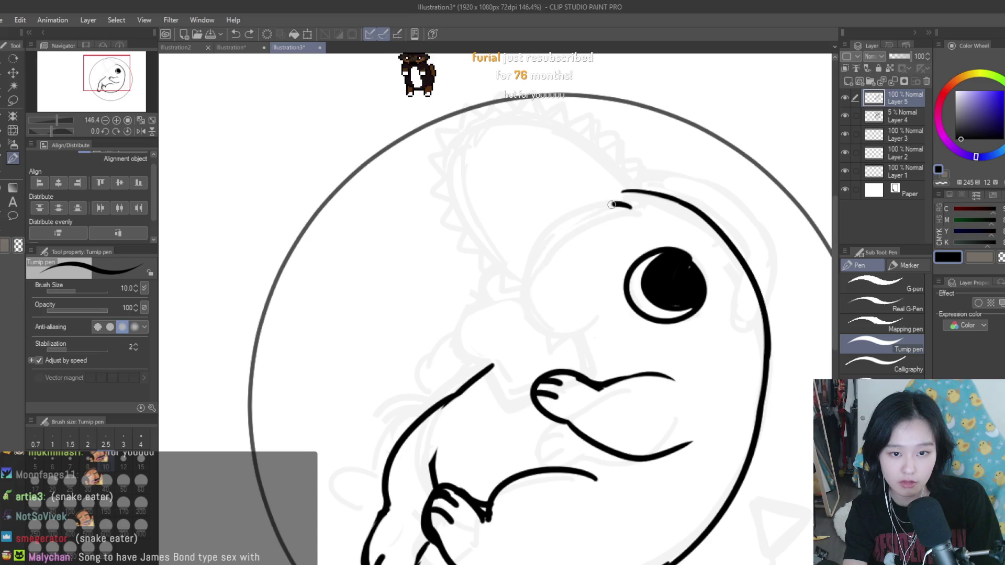
mouse_move(621, 205)
left_mouse_down()
mouse_move(535, 261)
mouse_move(524, 319)
left_mouse_up()
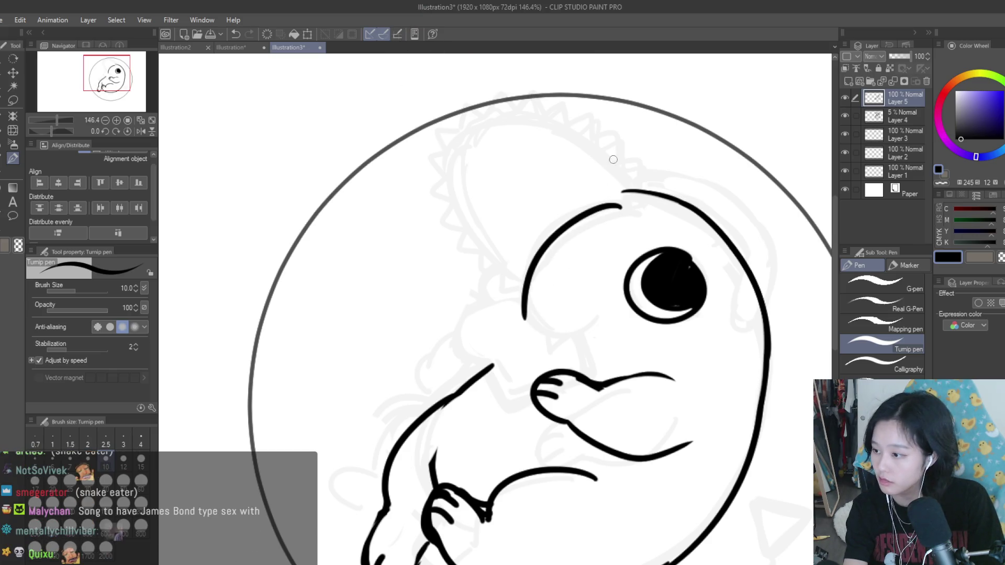
Step: Ink a rounder chin curve under the snout and the snout curve on the left
left_click_drag(531, 282, 590, 309)
key("ctrl+z")
key("ctrl+z")
key("ctrl+z")
left_click_drag(529, 299, 591, 310)
key("ctrl+z")
key("ctrl+z")
left_click_drag(526, 293, 588, 308)
key("ctrl+z")
key("ctrl+z")
left_click_drag(495, 271, 520, 317)
key("ctrl+z")
key("ctrl+z")
left_click_drag(495, 267, 501, 316)
key("ctrl+z")
key("ctrl+z")
Step: Try a head outline stroke over the top of the head, then undo it
left_click(9, 187)
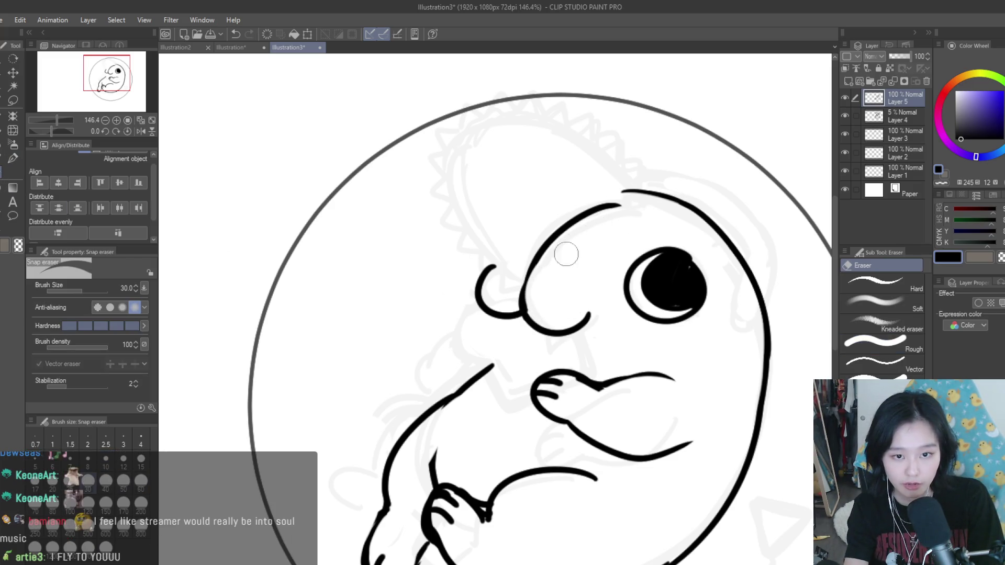
left_click(12, 158)
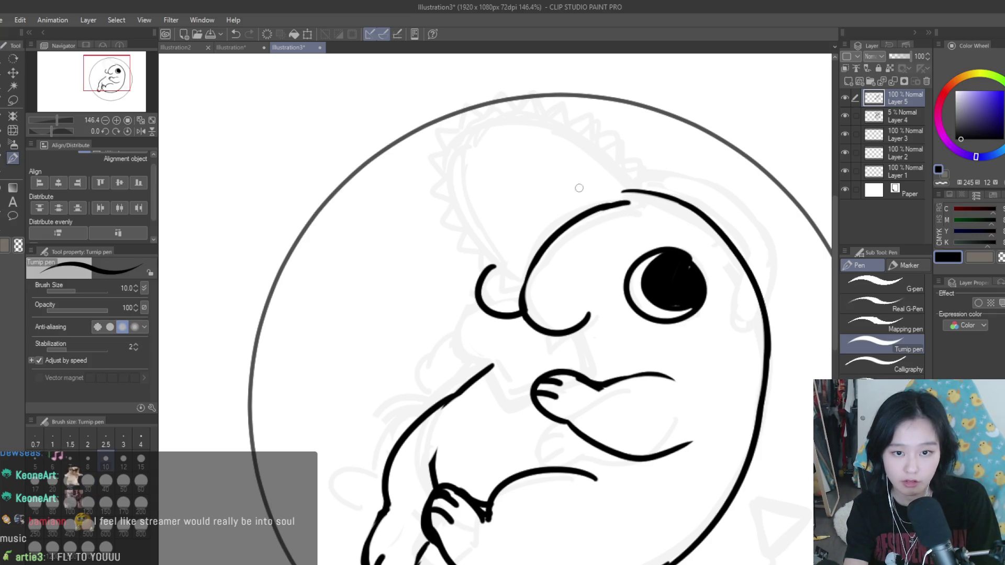
mouse_move(632, 202)
left_mouse_down()
mouse_move(445, 210)
mouse_move(461, 238)
mouse_move(555, 140)
mouse_move(462, 231)
mouse_move(521, 298)
left_mouse_up()
key("ctrl+z")
scroll(693, 278, "down", 5)
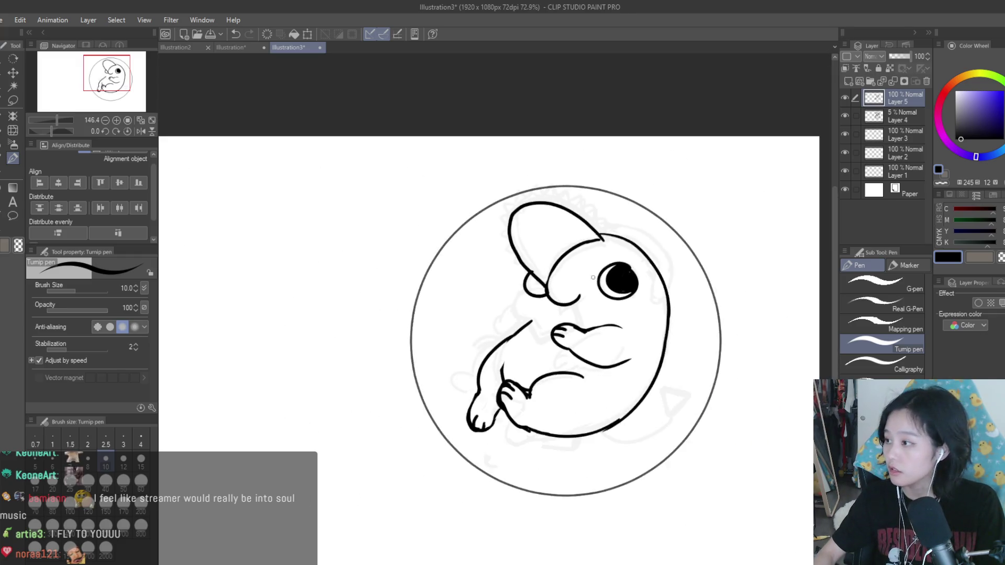
Step: Redraw the head outline down to the snout and adjust the thickness of its top
scroll(693, 279, "up", 5)
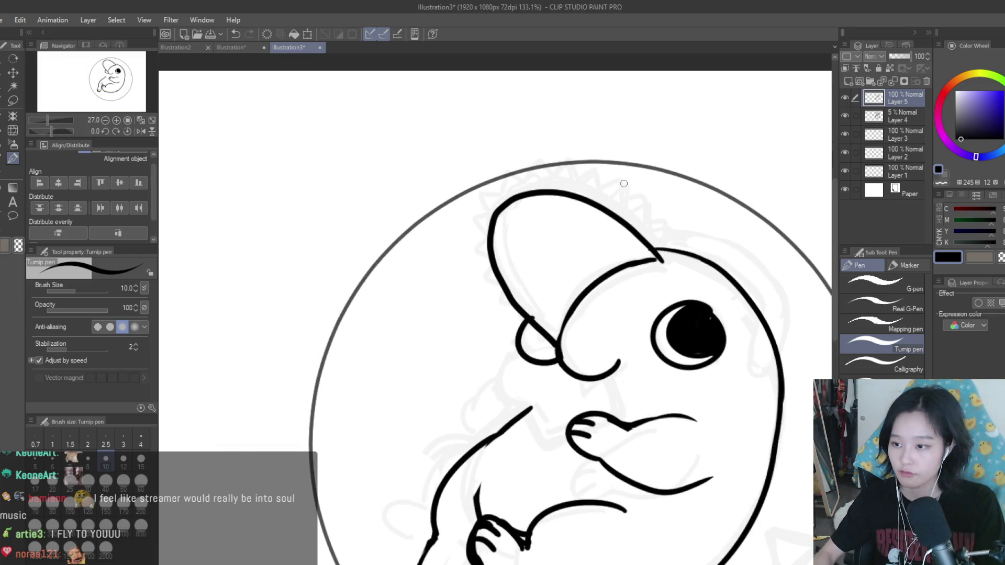
key("ctrl+z")
mouse_move(657, 259)
left_mouse_down()
mouse_move(581, 192)
mouse_move(515, 295)
mouse_move(557, 341)
left_mouse_up()
left_click_drag(524, 186, 591, 196)
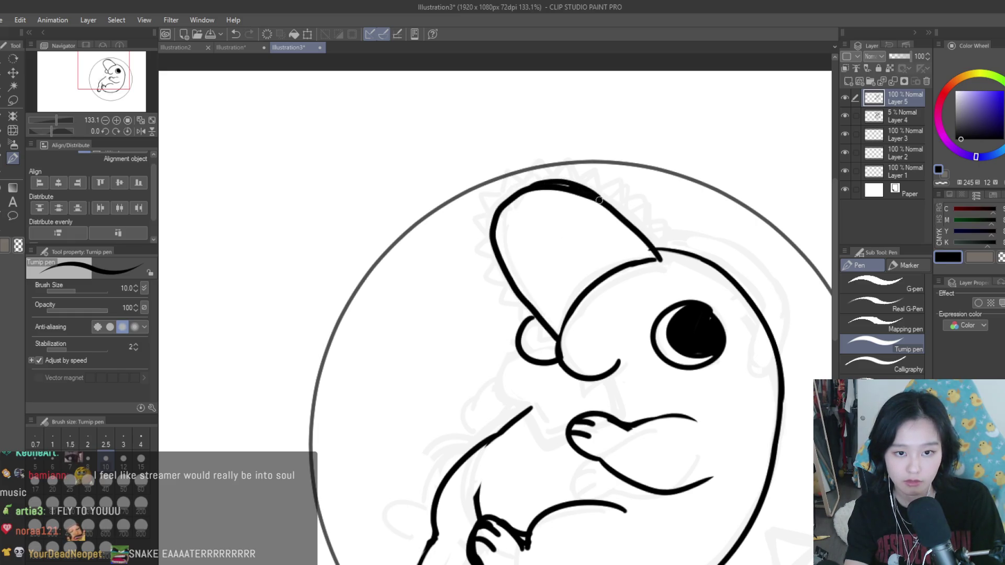
left_click_drag(521, 190, 573, 191)
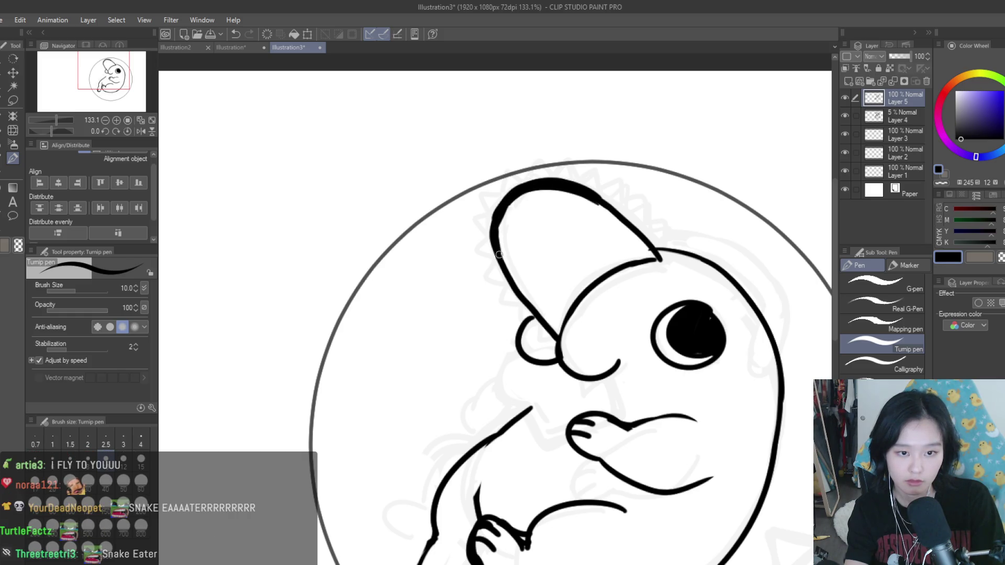
key("e")
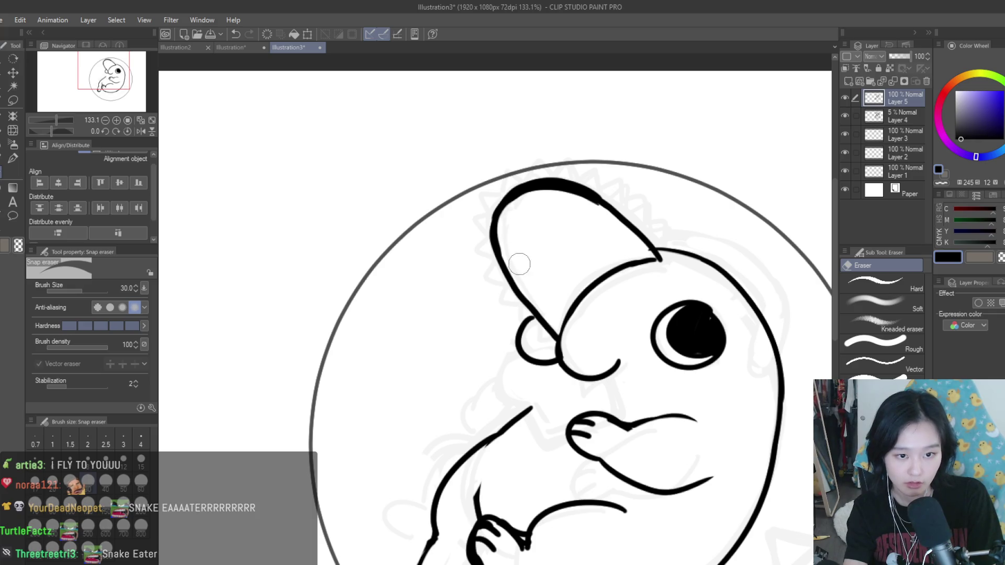
mouse_move(511, 231)
left_mouse_down()
mouse_move(586, 196)
mouse_move(616, 231)
left_mouse_up()
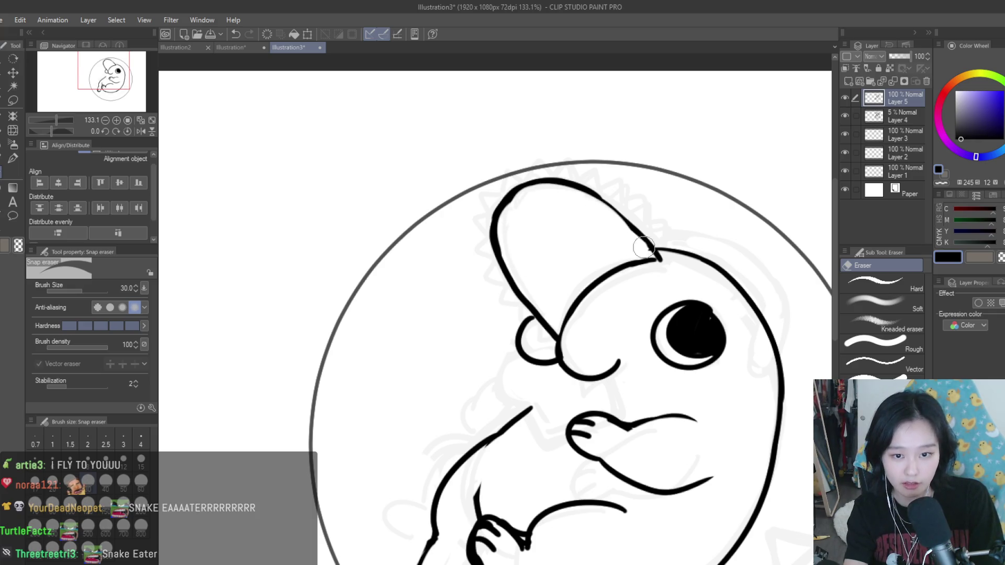
Step: Flip the canvas back to its normal orientation
scroll(442, 234, "down", 5)
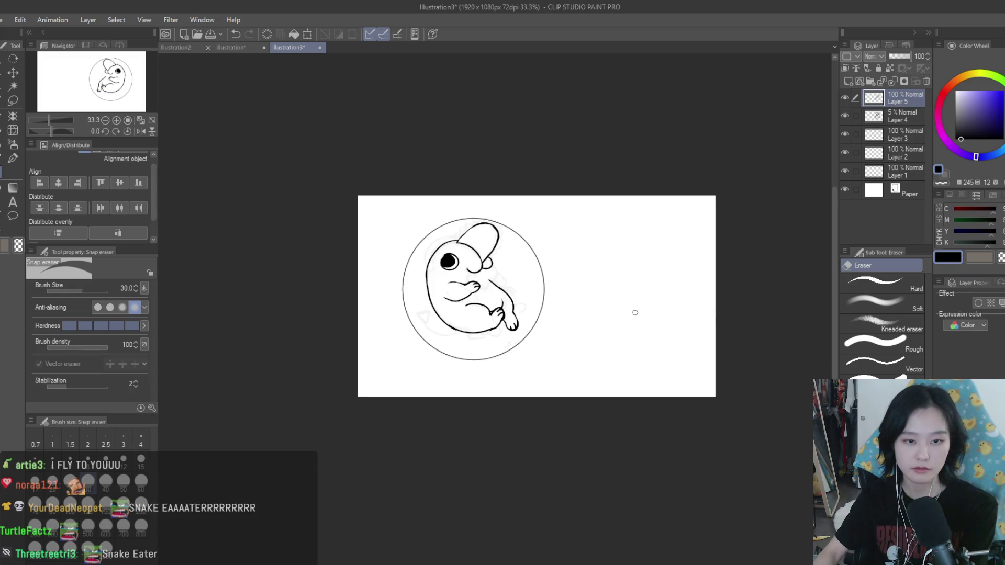
key("h")
scroll(553, 281, "up", 3)
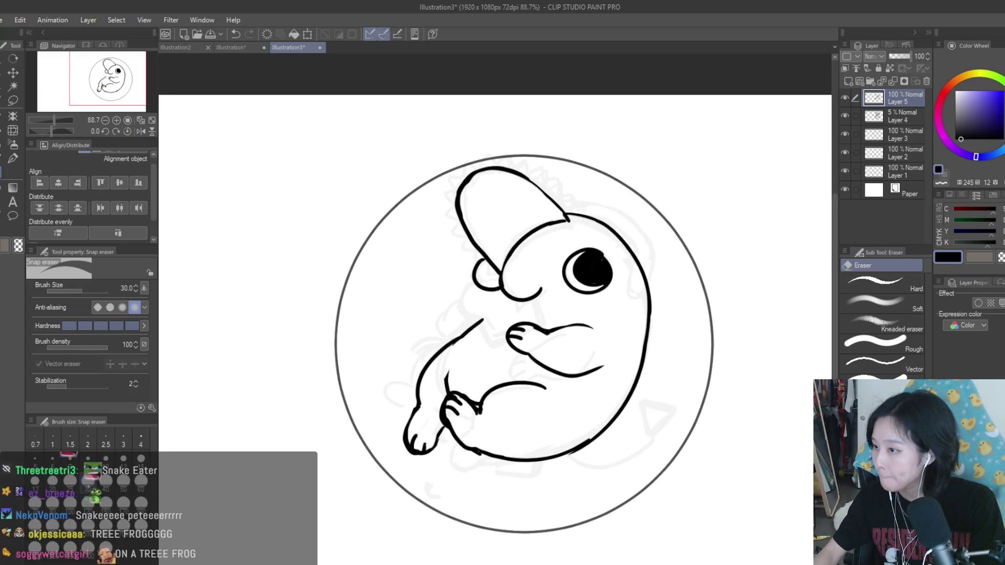
scroll(553, 268, "up", 3)
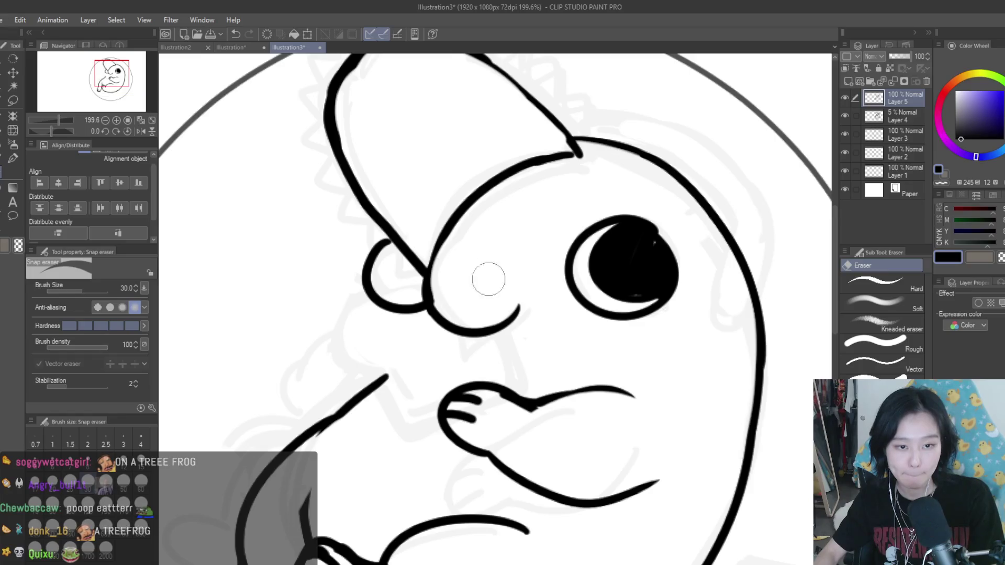
scroll(500, 282, "down", 2)
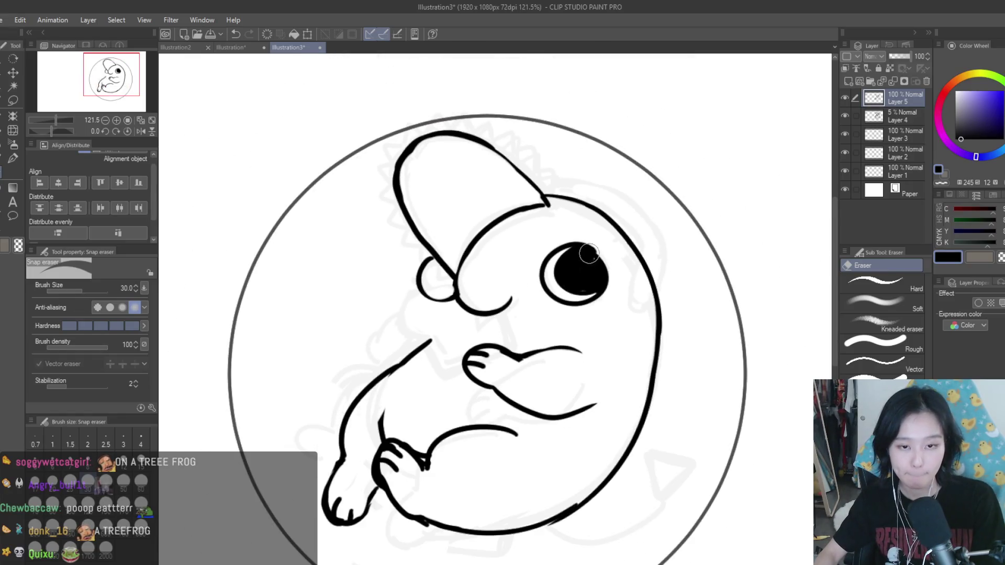
key("p")
scroll(570, 267, "up", 1)
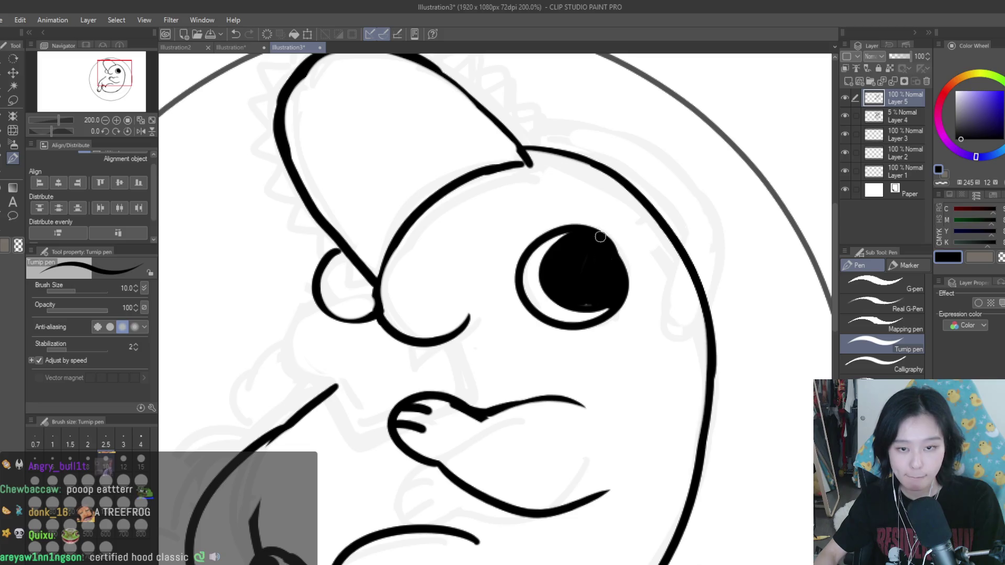
scroll(597, 237, "down", 3)
scroll(687, 194, "up", 2)
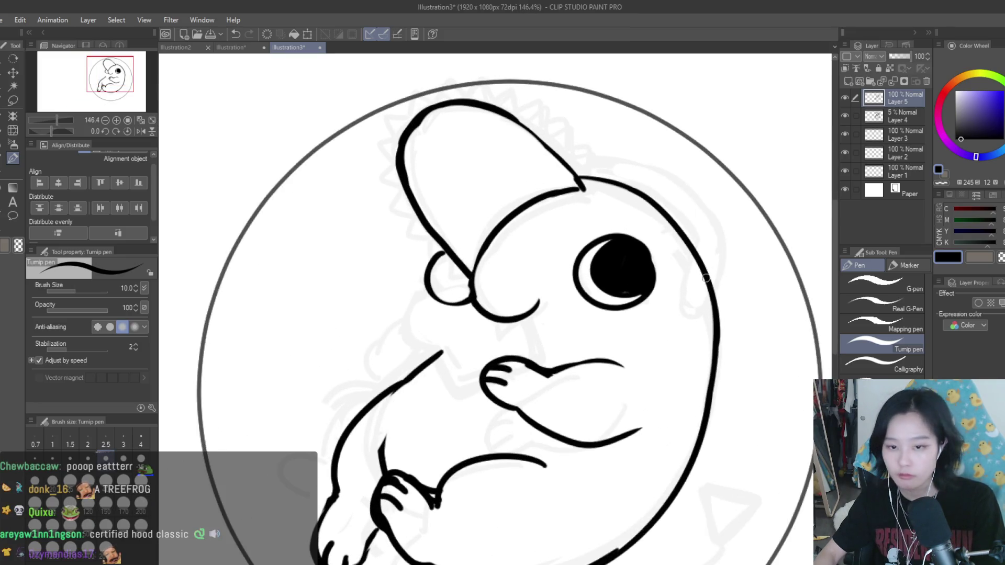
scroll(719, 278, "up", 2)
Step: Ink the small open bump at the head's upper-right edge
mouse_move(692, 235)
left_mouse_down()
mouse_move(704, 283)
mouse_move(709, 202)
mouse_move(541, 142)
left_mouse_up()
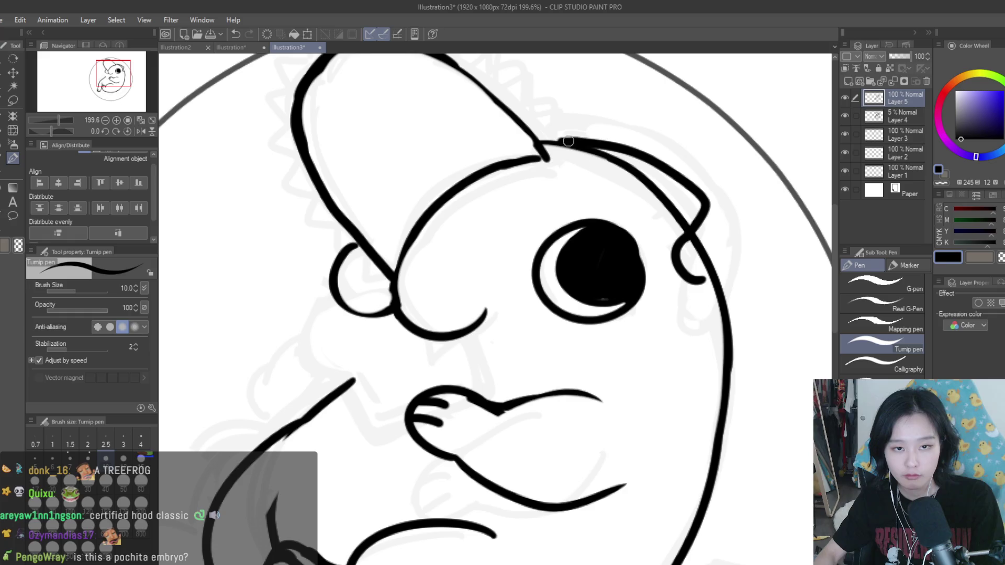
key("ctrl+z")
key("ctrl+z")
left_click_drag(675, 210, 704, 268)
key("ctrl+z")
left_click_drag(676, 212, 704, 260)
Step: Ink one smooth curve over the top of the head and down the right side
left_click_drag(542, 142, 675, 210)
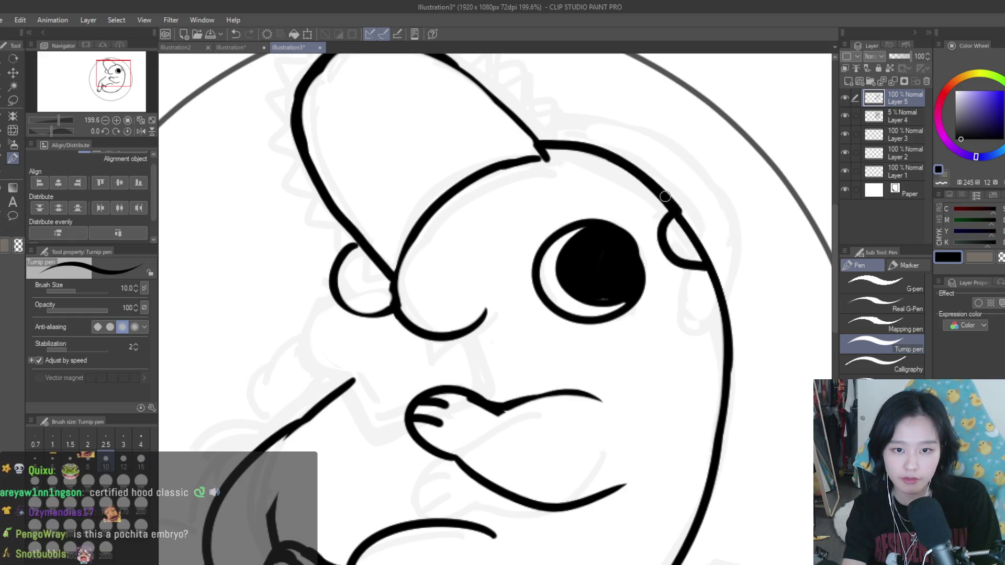
left_click_drag(608, 128, 699, 183)
key("ctrl+z")
key("ctrl+z")
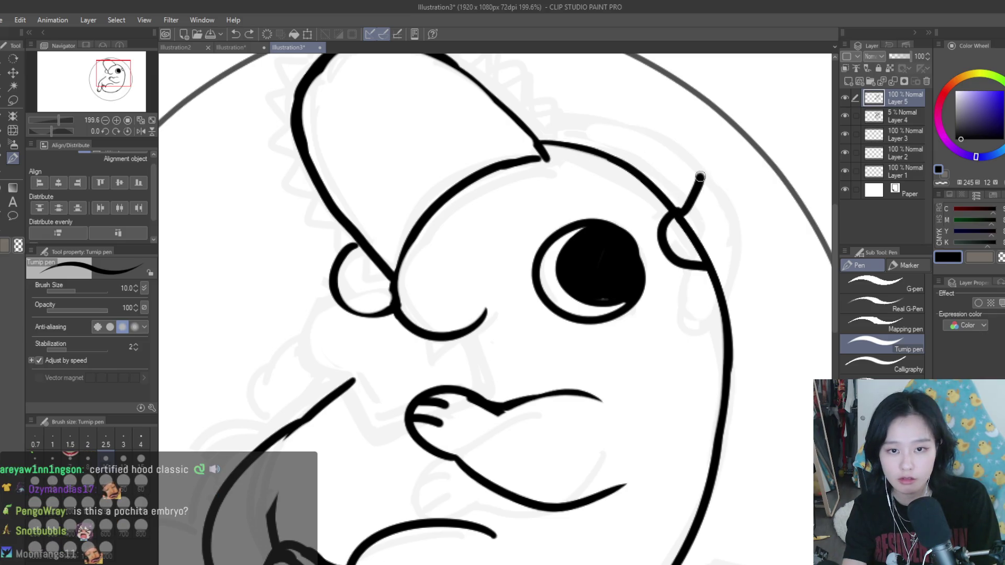
left_click_drag(581, 129, 704, 180)
key("ctrl+z")
mouse_move(542, 141)
left_mouse_down()
mouse_move(681, 164)
mouse_move(677, 209)
left_mouse_up()
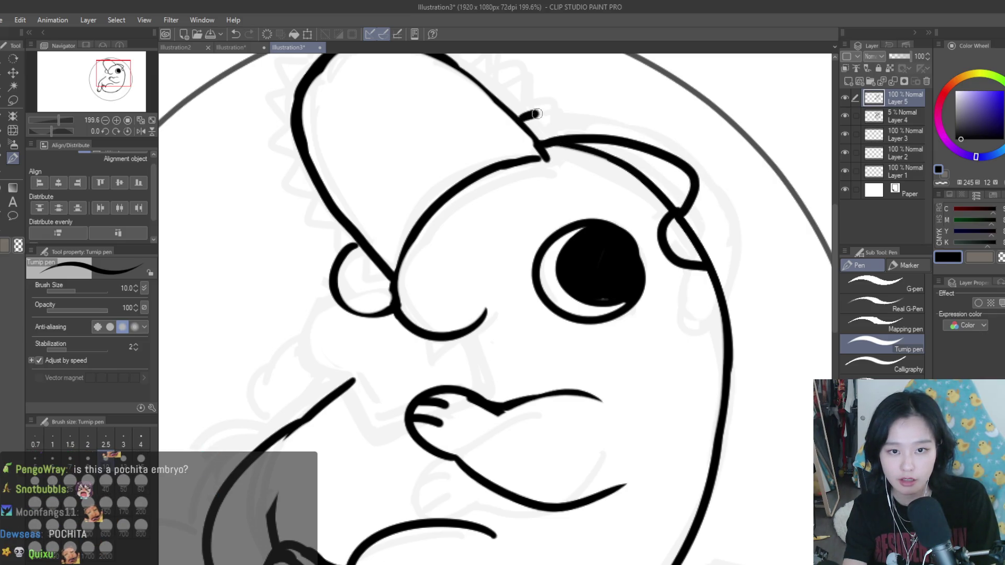
left_click_drag(526, 116, 703, 262)
scroll(656, 201, "down", 8)
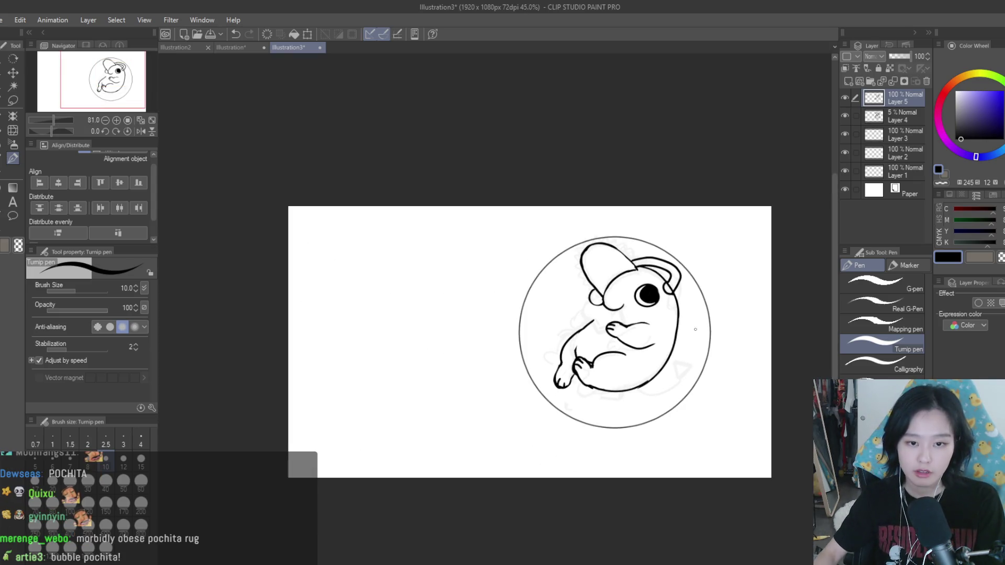
Step: Add the line under the cheek circle and extend it down toward the hand
scroll(693, 303, "up", 1)
scroll(693, 302, "up", 3)
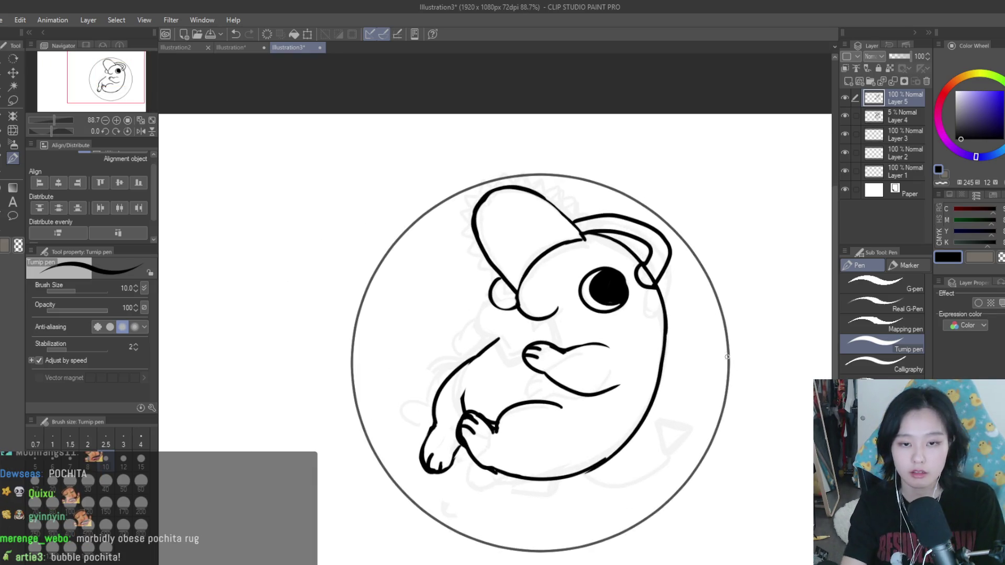
scroll(627, 209, "down", 2)
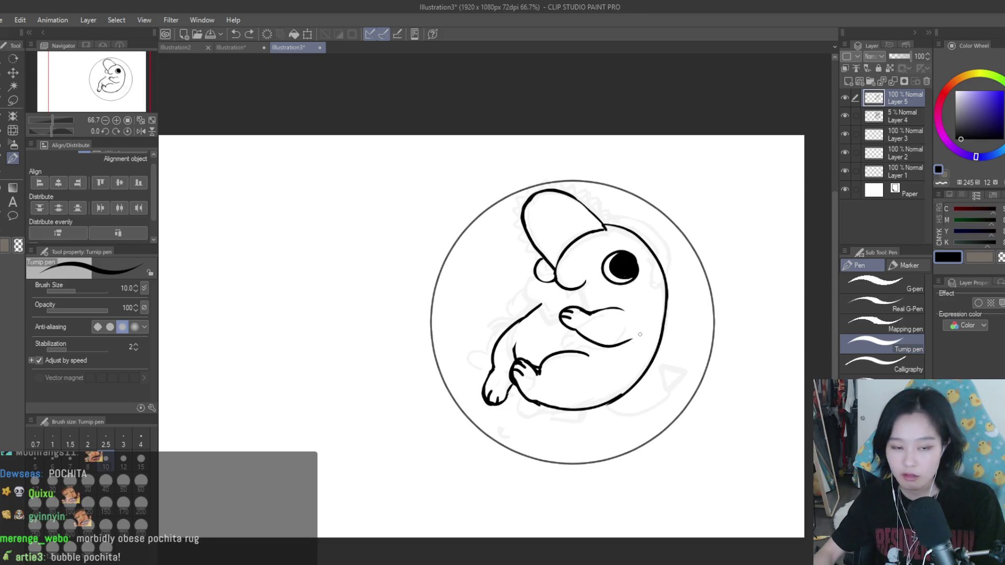
scroll(549, 353, "up", 2)
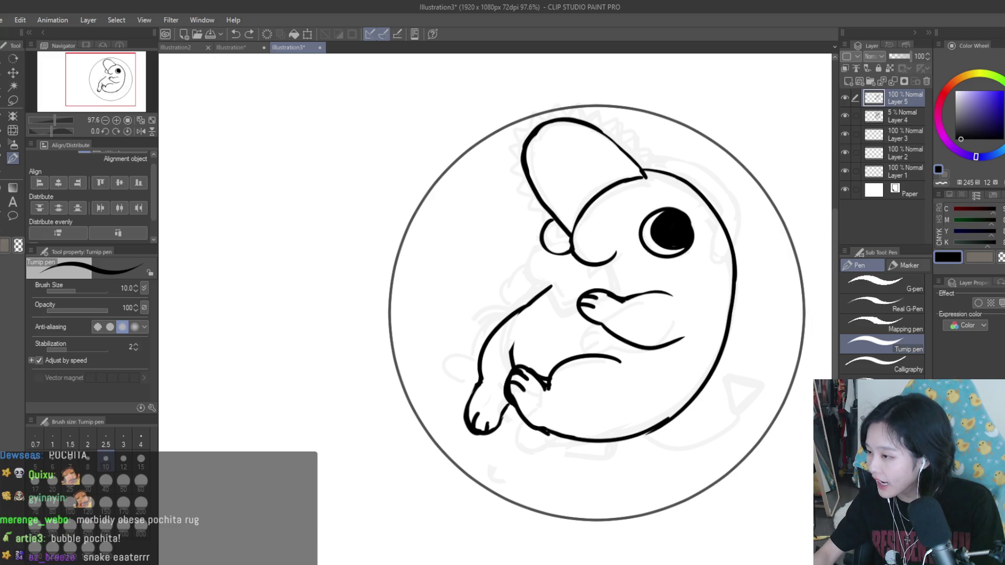
scroll(601, 321, "down", 2)
scroll(498, 296, "up", 3)
scroll(498, 296, "down", 2)
scroll(498, 295, "up", 1)
scroll(497, 296, "down", 1)
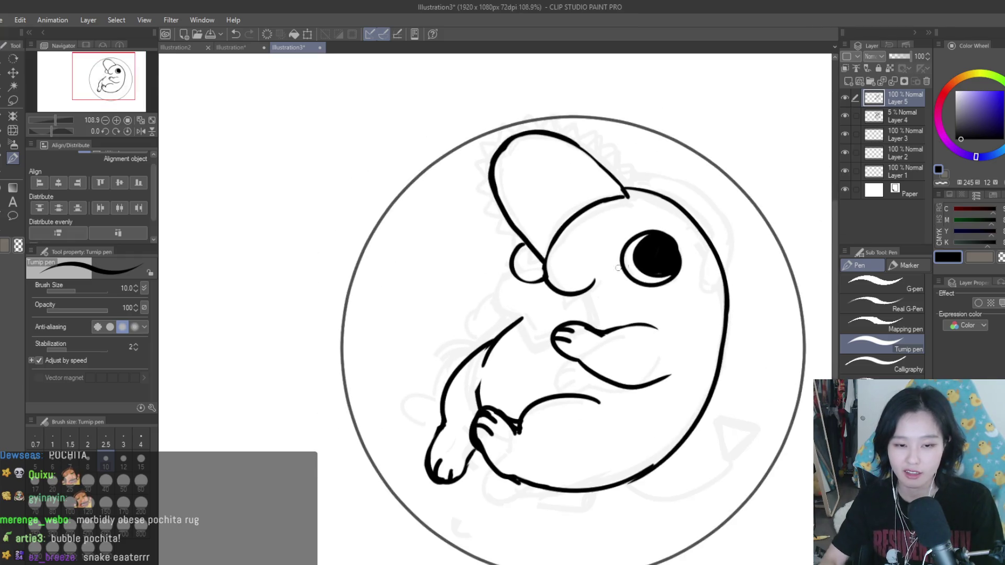
mouse_move(545, 275)
left_mouse_down()
mouse_move(520, 280)
mouse_move(512, 316)
left_mouse_up()
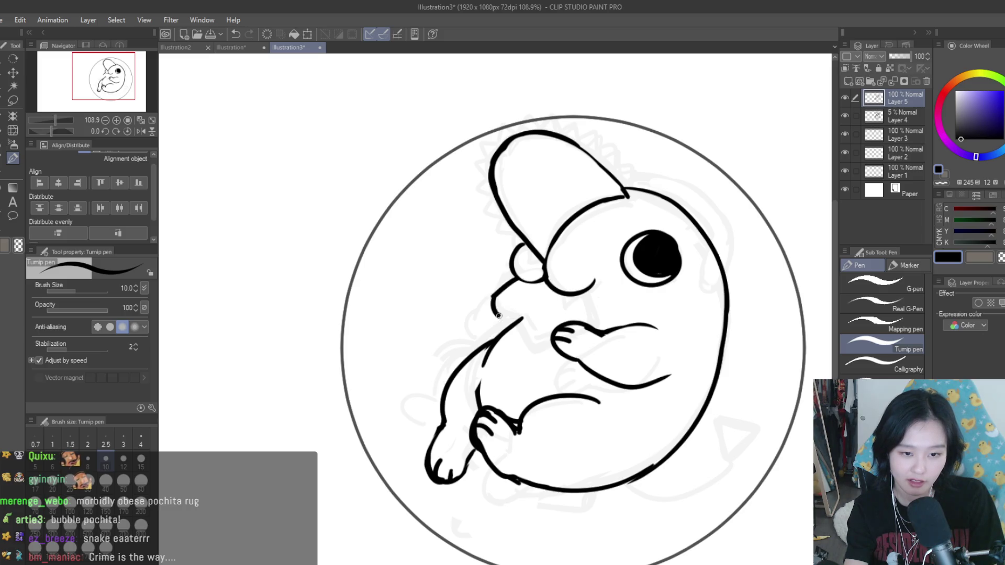
left_click_drag(545, 356, 556, 354)
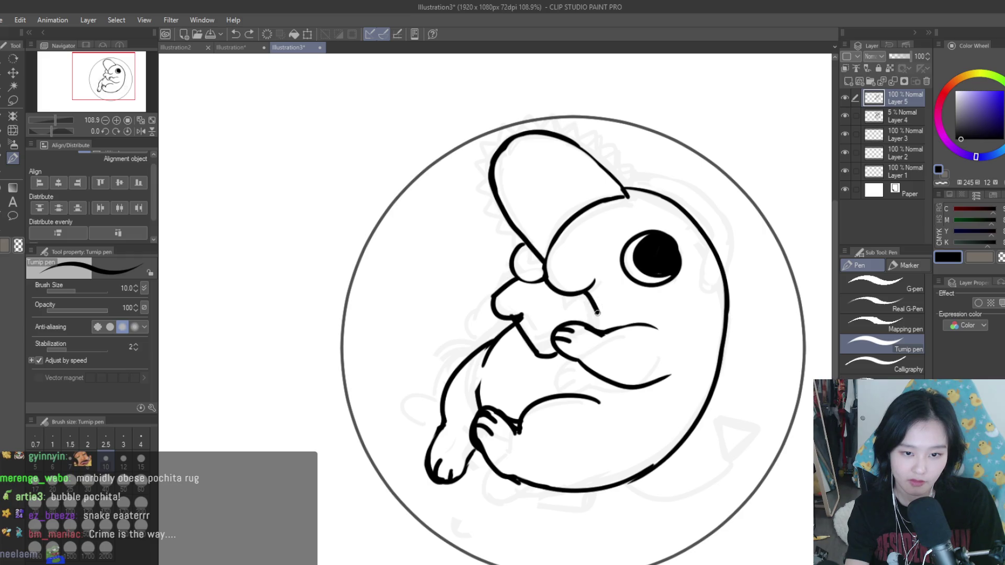
Step: Reshape the nose contour, erasing stray marks and re-inking its left outline
key("e")
scroll(562, 295, "up", 3)
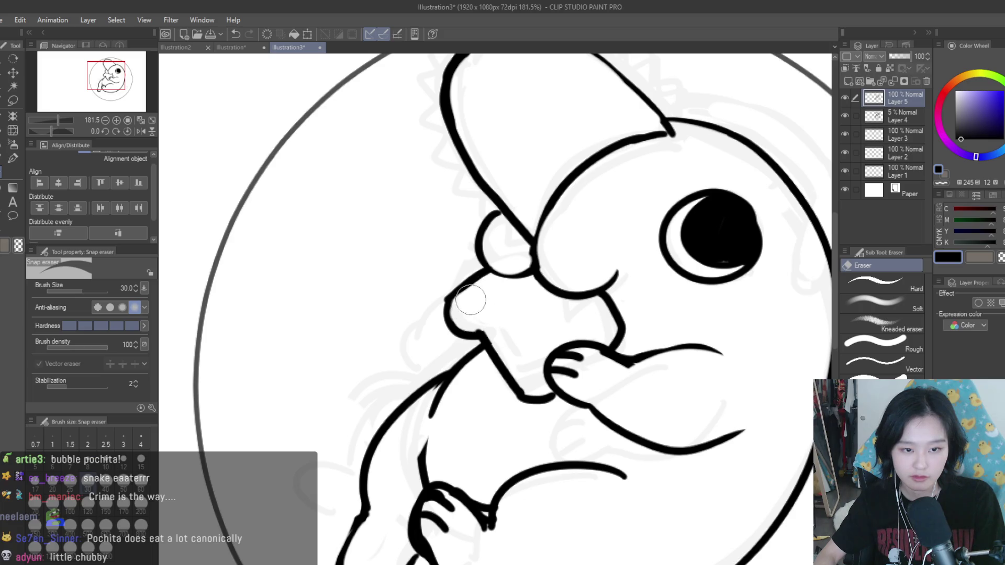
left_click_drag(469, 307, 506, 314)
key("p")
scroll(518, 304, "up", 2)
left_click_drag(445, 289, 466, 348)
key("e")
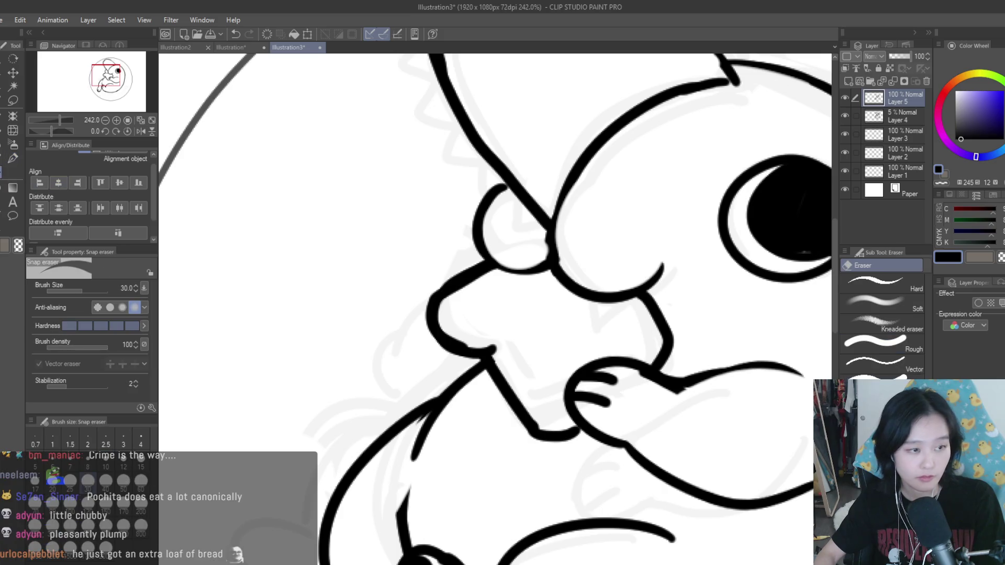
mouse_move(460, 314)
left_mouse_down()
mouse_move(419, 320)
mouse_move(426, 273)
mouse_move(467, 360)
left_mouse_up()
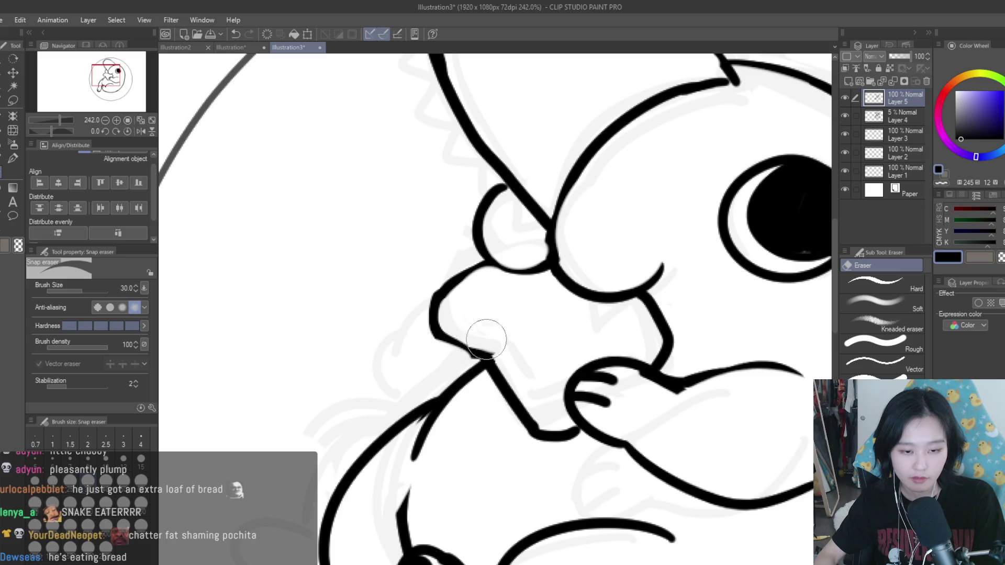
key("p")
scroll(484, 257, "up", 1)
mouse_move(485, 254)
left_mouse_down()
mouse_move(431, 306)
mouse_move(449, 363)
mouse_move(497, 375)
left_mouse_up()
Step: Flip the canvas to check balance and add a short mark near the nose outline
scroll(497, 375, "down", 6)
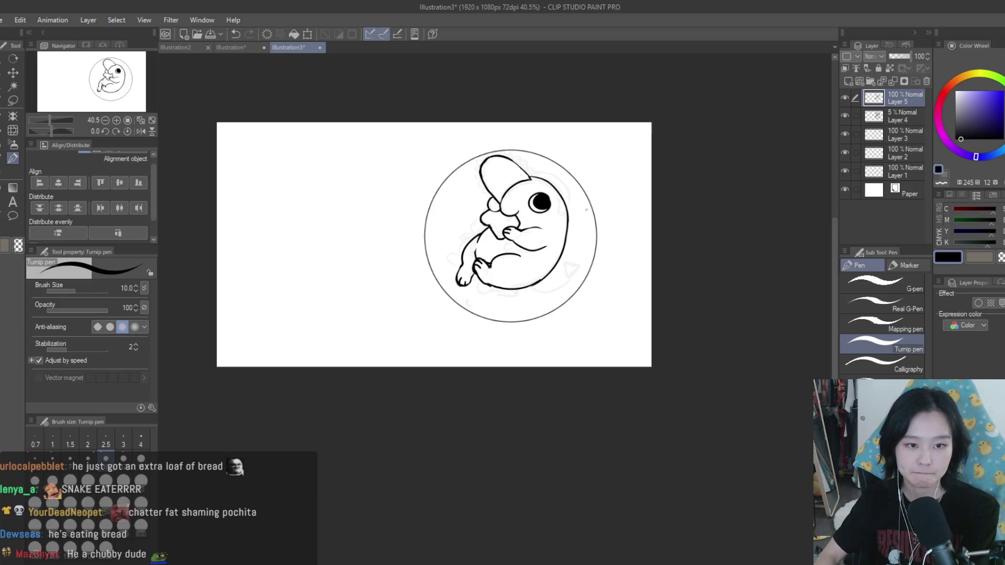
key("h")
key("h")
scroll(509, 187, "up", 5)
scroll(518, 262, "up", 4)
left_click_drag(478, 226, 398, 259)
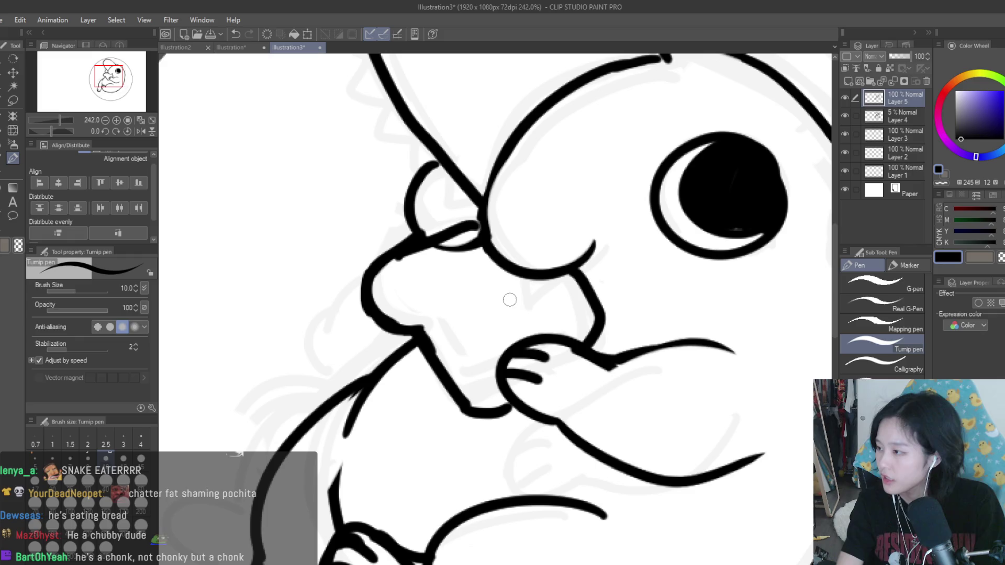
key("ctrl+z")
scroll(521, 296, "down", 2)
scroll(441, 268, "up", 4)
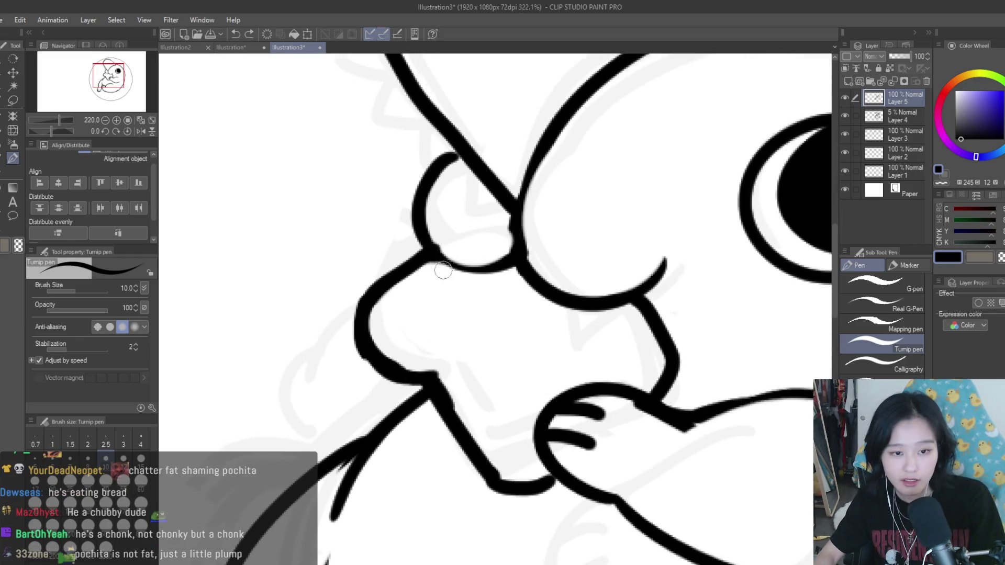
left_click_drag(449, 259, 479, 290)
scroll(601, 331, "down", 11)
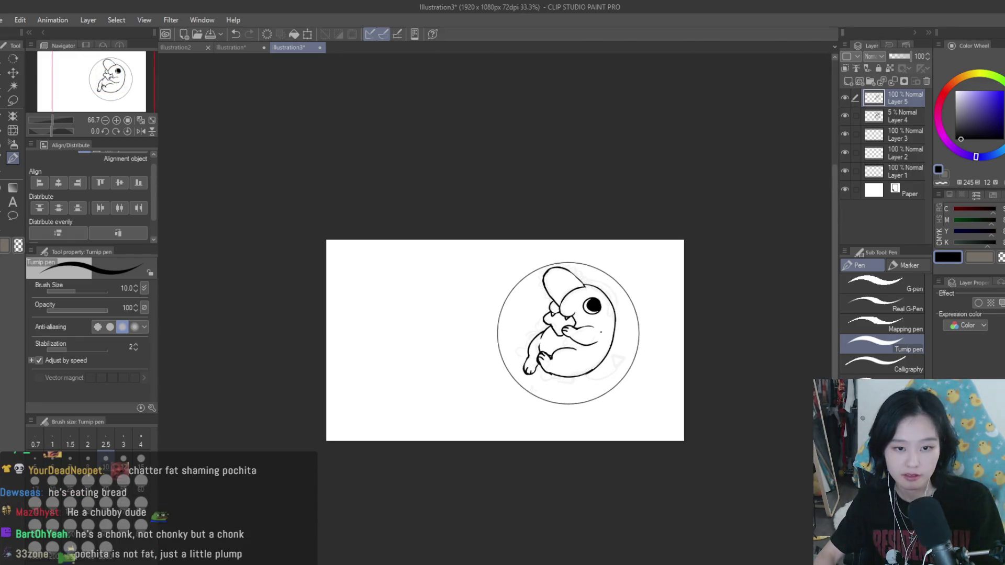
scroll(600, 331, "down", 1)
scroll(576, 325, "up", 3)
scroll(573, 321, "up", 2)
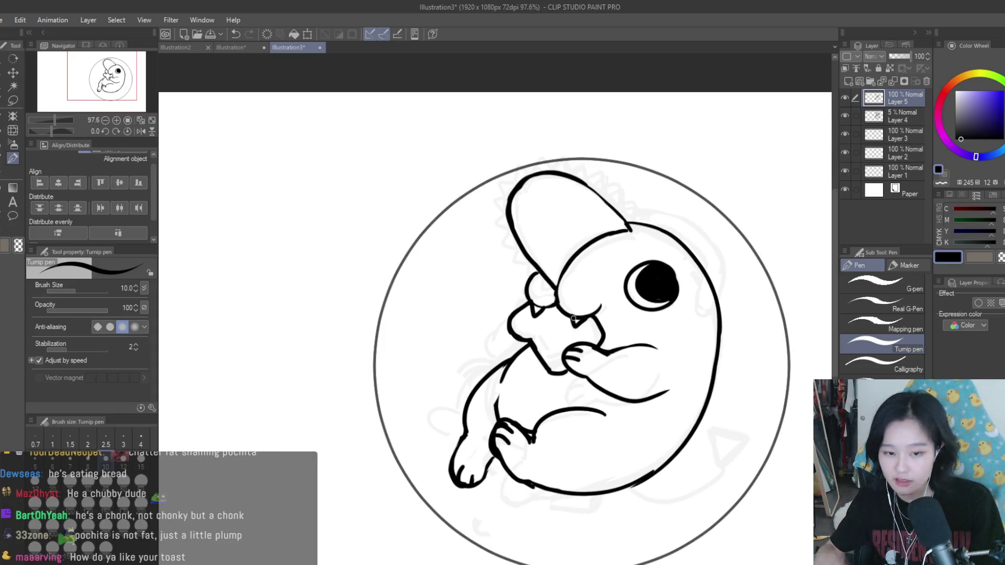
scroll(581, 319, "down", 1)
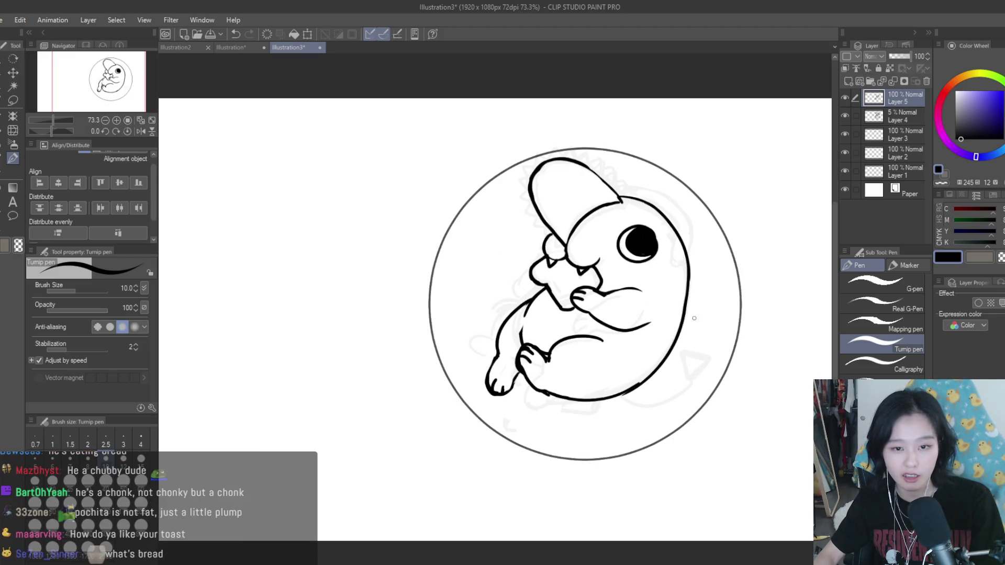
scroll(628, 251, "up", 4)
Step: Redraw the right side outline as one clean curve, erasing the doubled stroke
mouse_move(579, 178)
left_mouse_down()
mouse_move(644, 234)
mouse_move(664, 360)
left_mouse_up()
key("e")
mouse_move(532, 194)
left_mouse_down()
mouse_move(592, 199)
mouse_move(646, 307)
mouse_move(628, 238)
mouse_move(641, 371)
left_mouse_up()
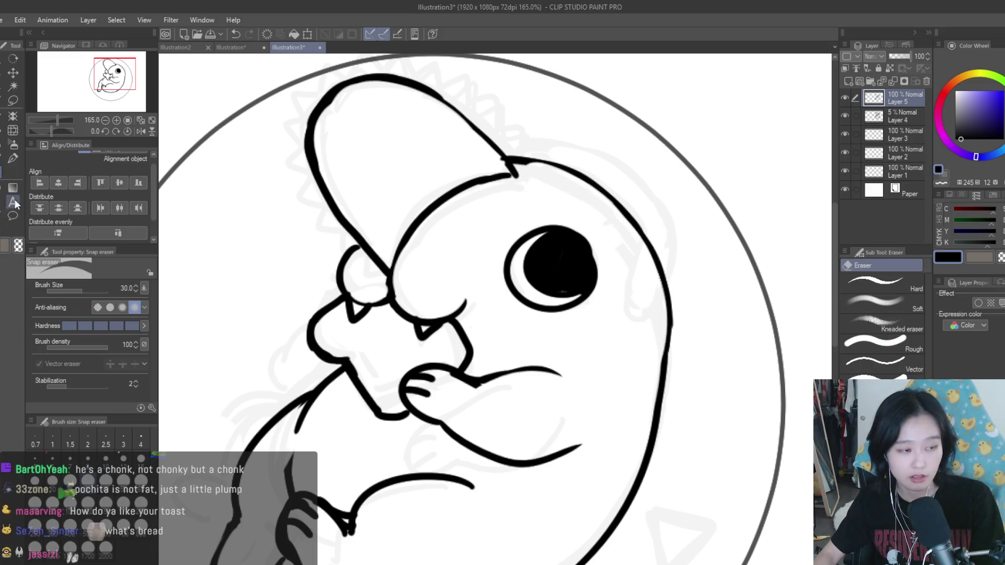
left_click(13, 158)
mouse_move(545, 165)
left_mouse_down()
mouse_move(649, 246)
mouse_move(670, 305)
left_mouse_up()
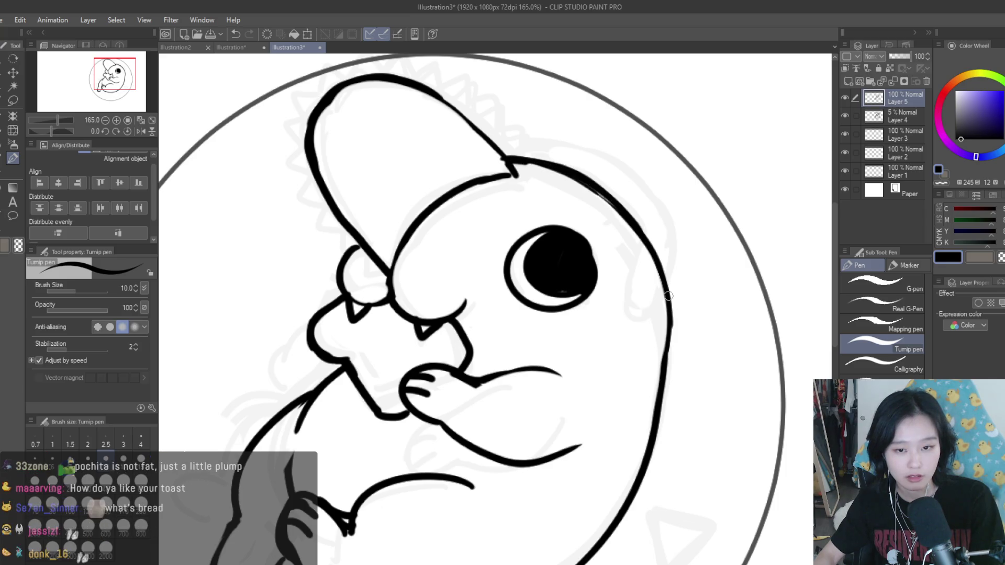
scroll(654, 303, "down", 3)
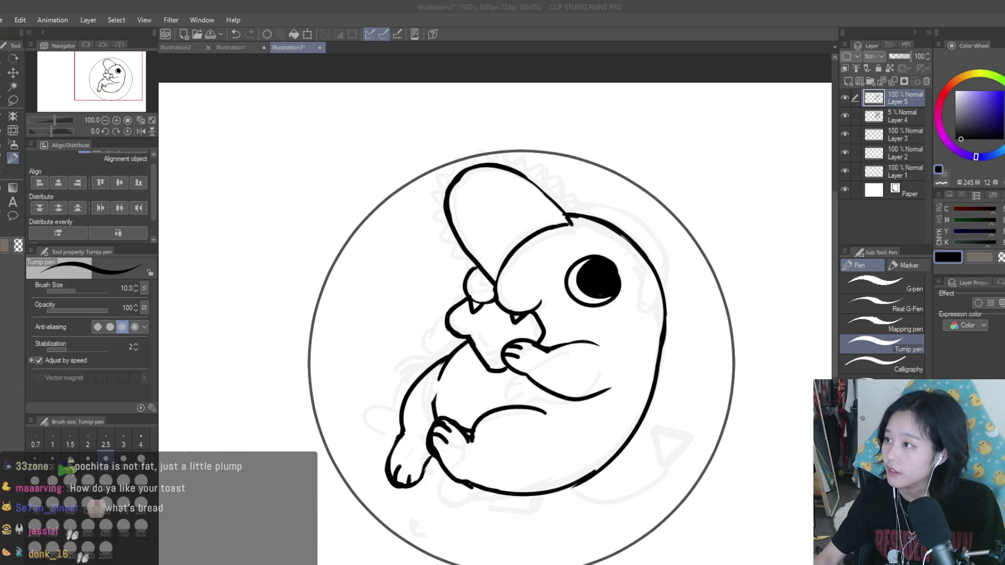
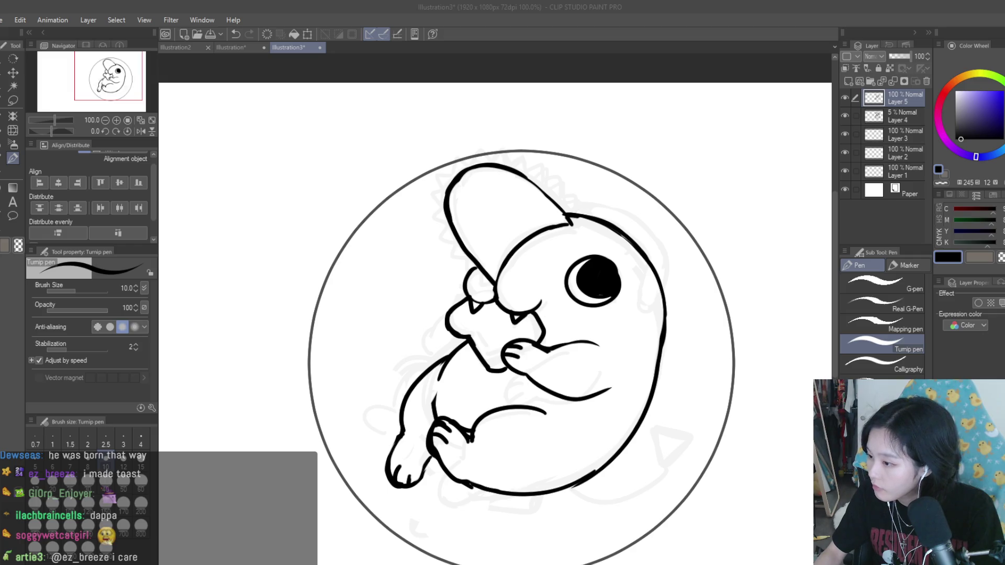
Step: Erase the right part of the mouth line and redraw the lower mouth line with an upturned end
scroll(495, 322, "down", 3)
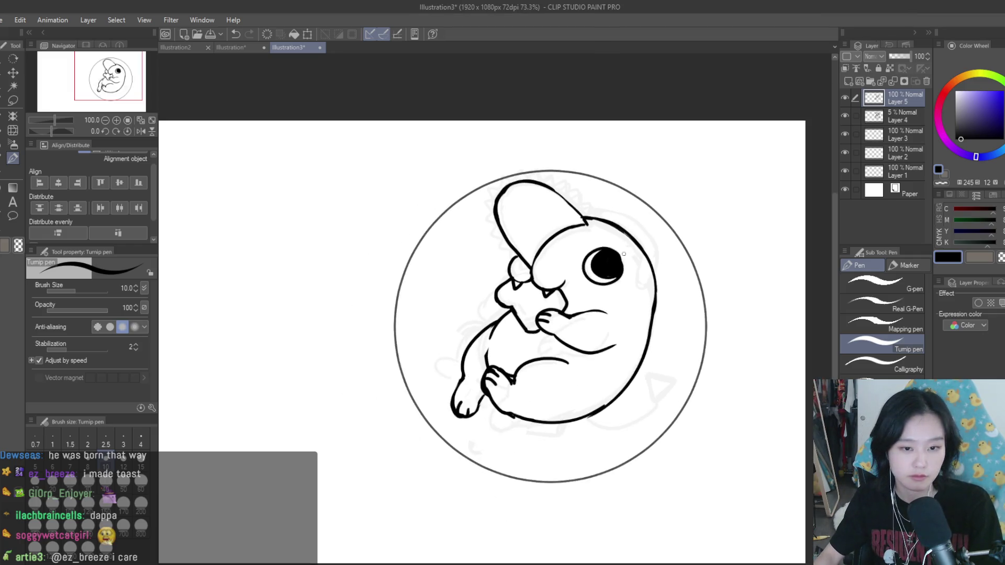
scroll(601, 287, "up", 5)
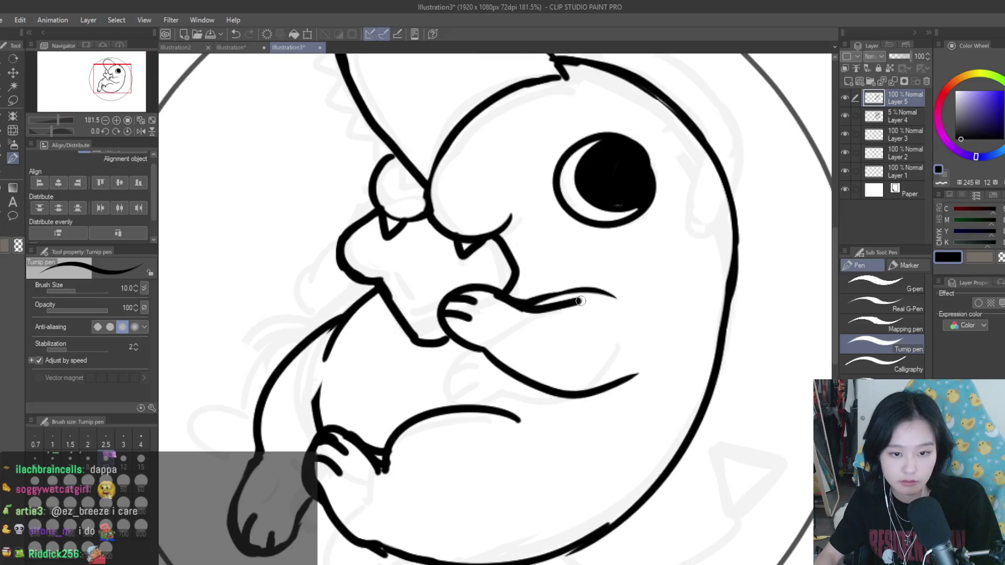
left_click(7, 174)
mouse_move(541, 280)
left_mouse_down()
mouse_move(619, 280)
mouse_move(541, 281)
mouse_move(625, 301)
left_mouse_up()
key("p")
scroll(644, 317, "down", 5)
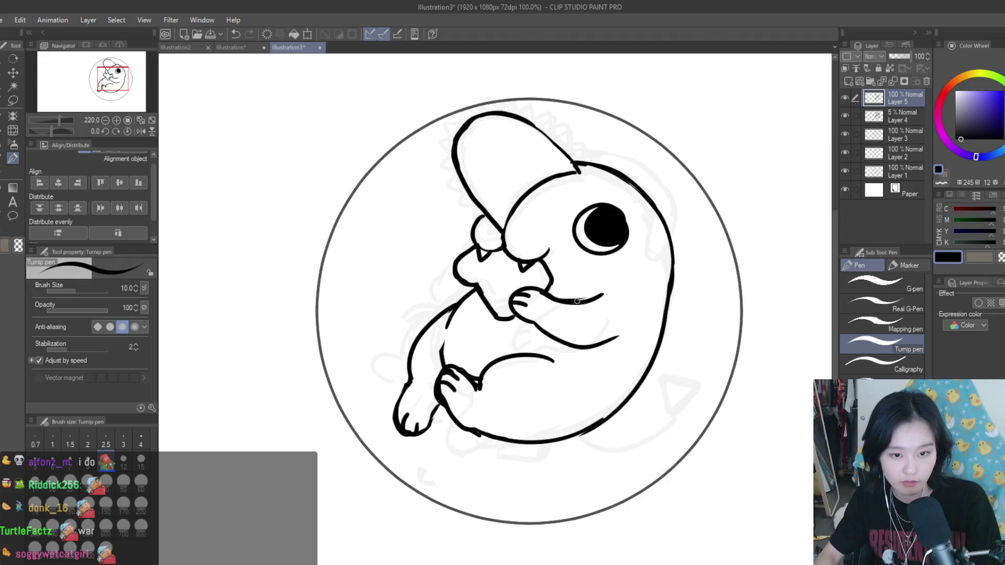
scroll(644, 318, "up", 6)
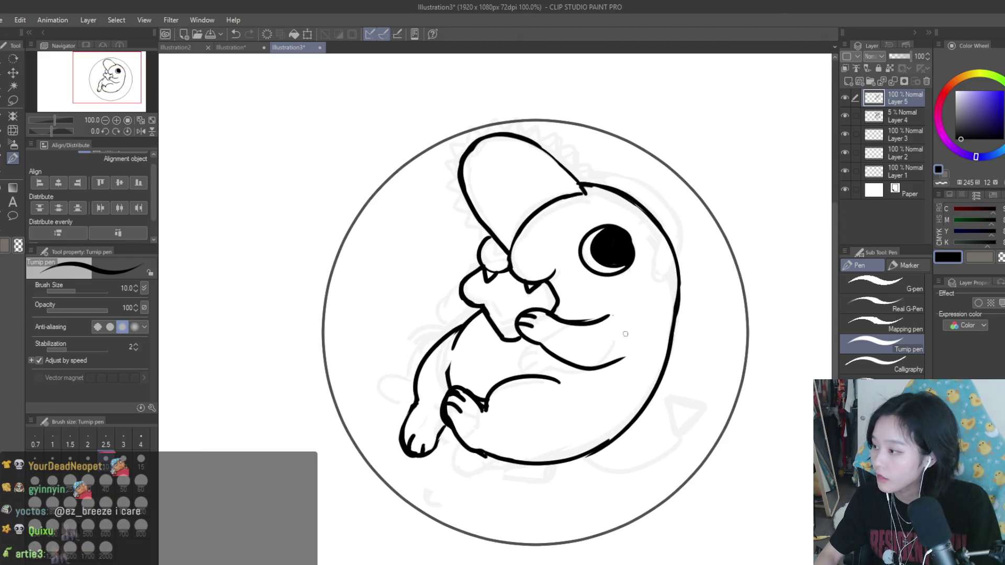
scroll(509, 346, "up", 2)
mouse_move(555, 400)
left_mouse_down()
mouse_move(662, 348)
mouse_move(644, 399)
left_mouse_up()
Step: Trim the right end of the lower mouth line and sketch a new stroke near the mouth
key("e")
scroll(545, 359, "down", 6)
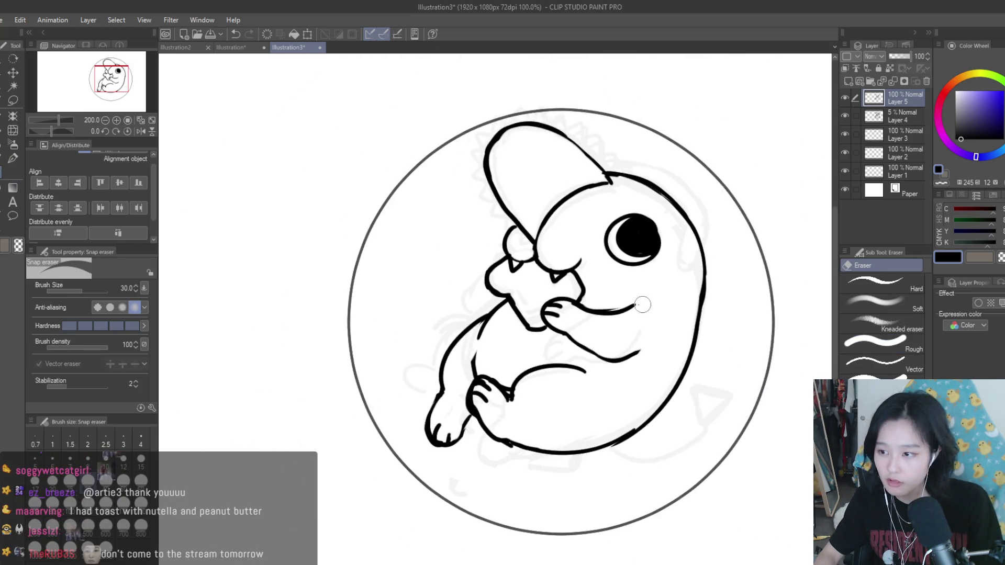
scroll(561, 194, "down", 1)
scroll(487, 317, "up", 6)
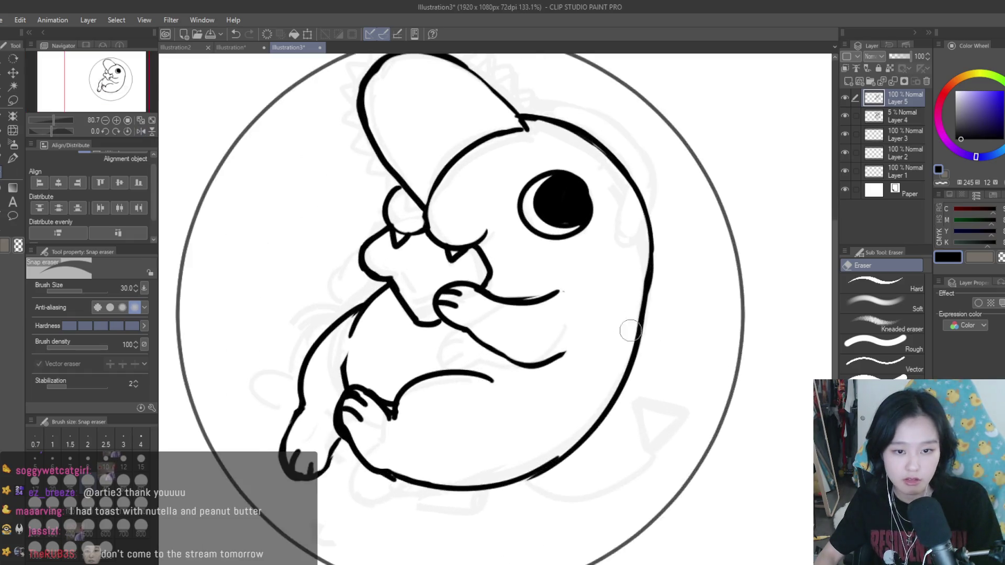
left_click_drag(489, 332, 525, 363)
left_click(13, 158)
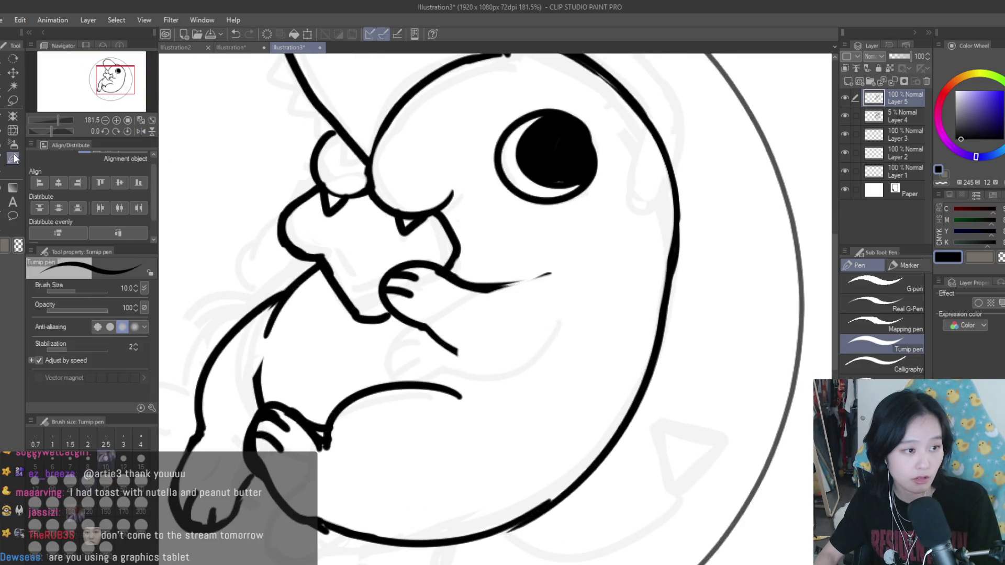
left_click_drag(424, 367, 565, 330)
scroll(585, 334, "down", 4)
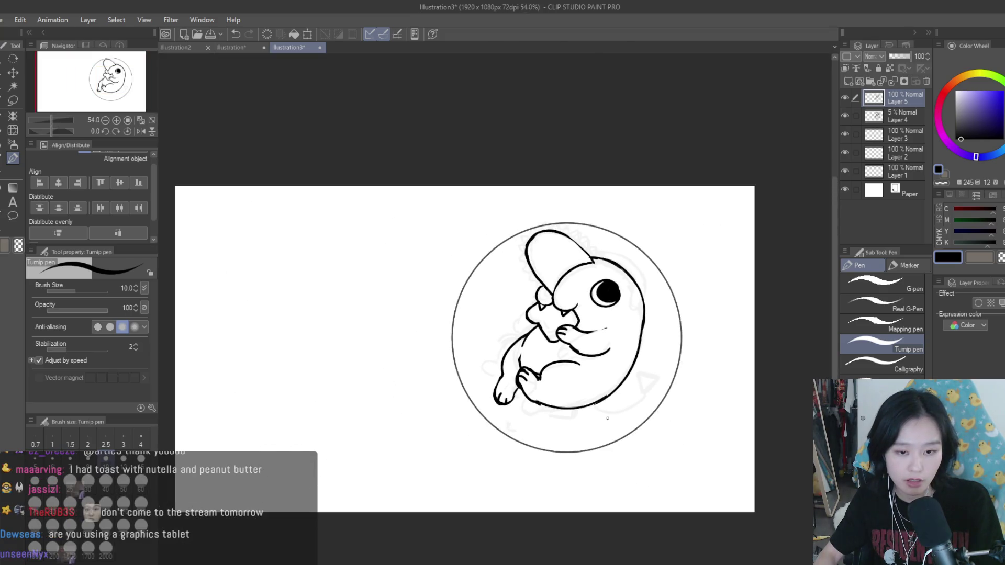
scroll(612, 340, "up", 5)
Step: Undo the trial strokes and redraw the lower mouth line ending higher and further right
key("ctrl+z")
key("ctrl+z")
left_click_drag(491, 366, 605, 368)
left_click_drag(385, 259, 317, 337)
key("ctrl+z")
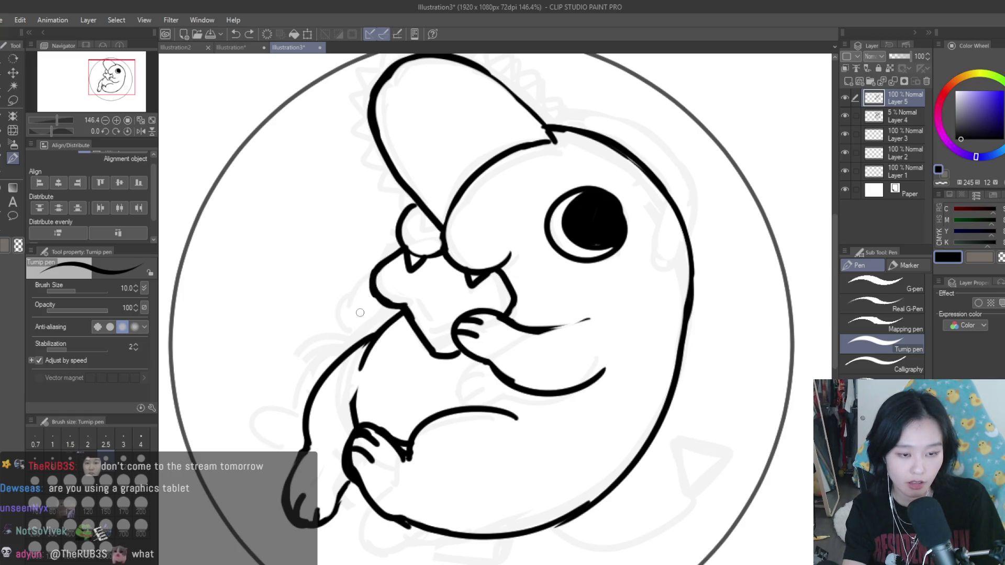
mouse_move(374, 297)
left_mouse_down()
mouse_move(360, 296)
mouse_move(346, 344)
mouse_move(396, 318)
left_mouse_up()
Step: Compare the latest arm stroke with undo and redo, and erase a stray mark on the arm
key("ctrl+z")
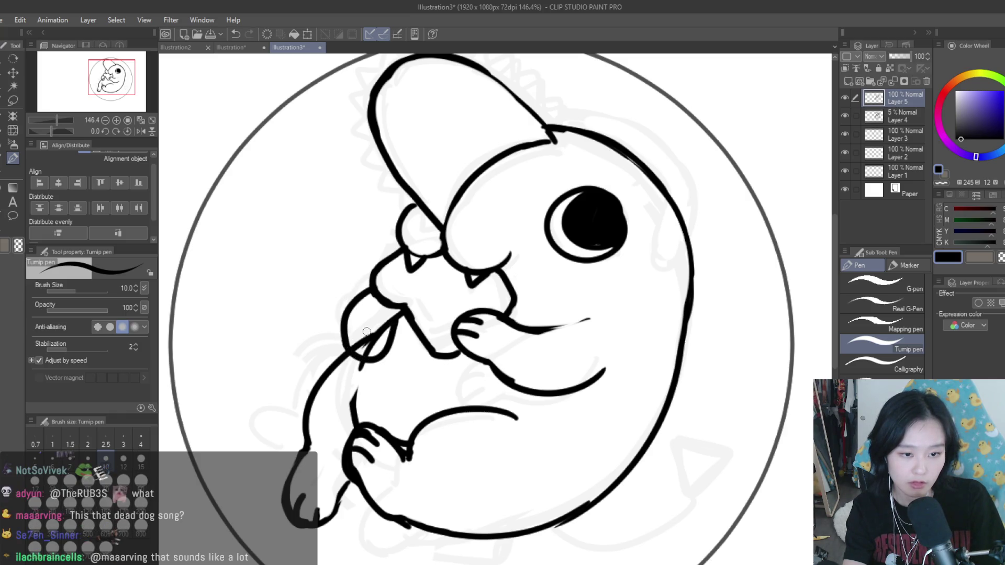
key("ctrl+z")
key("ctrl+z")
key("ctrl+y")
key("ctrl+y")
key("ctrl+z")
key("ctrl+z")
key("ctrl+y")
key("ctrl+y")
left_click(7, 174)
left_click_drag(373, 339, 378, 321)
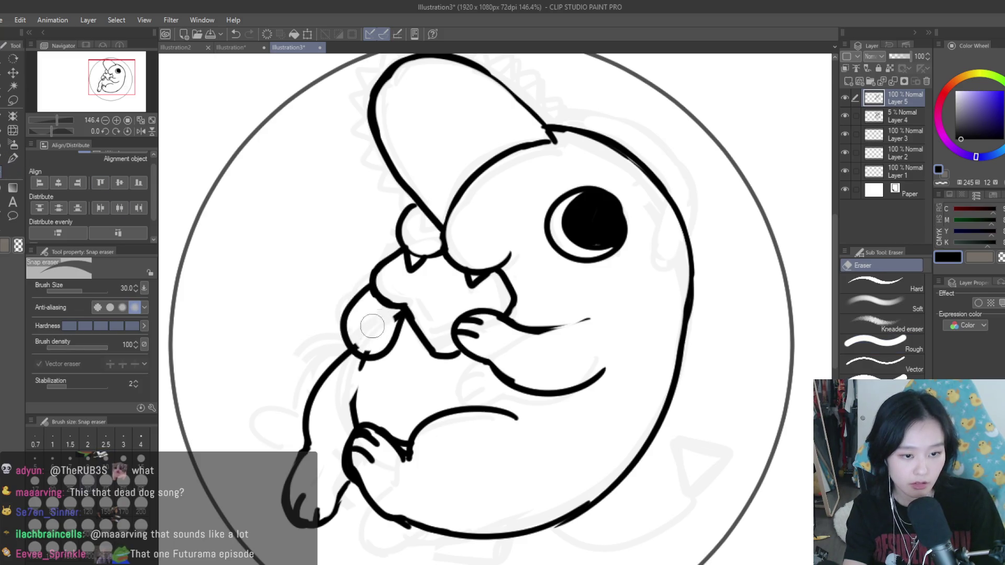
key("p")
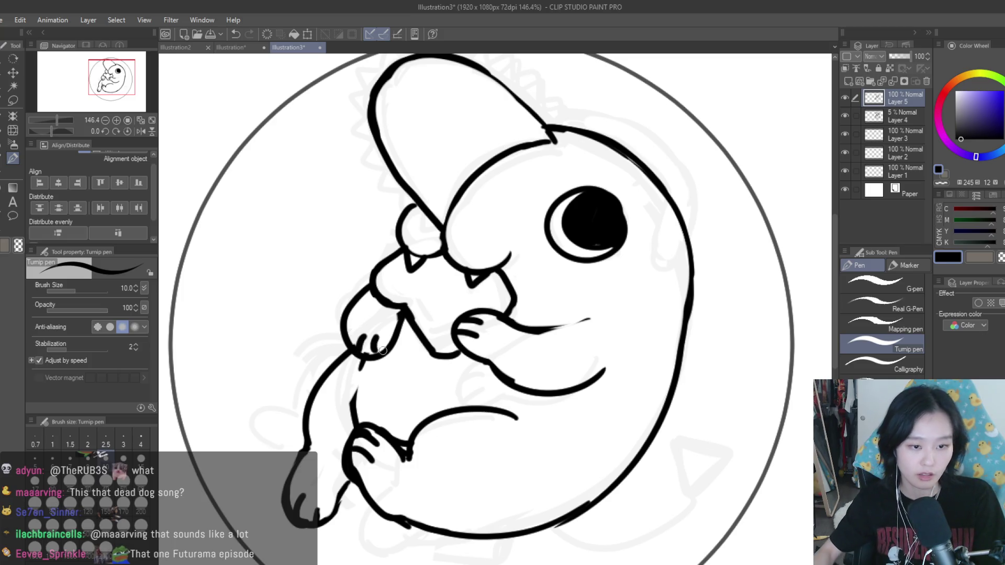
scroll(628, 311, "down", 4)
scroll(628, 310, "down", 1)
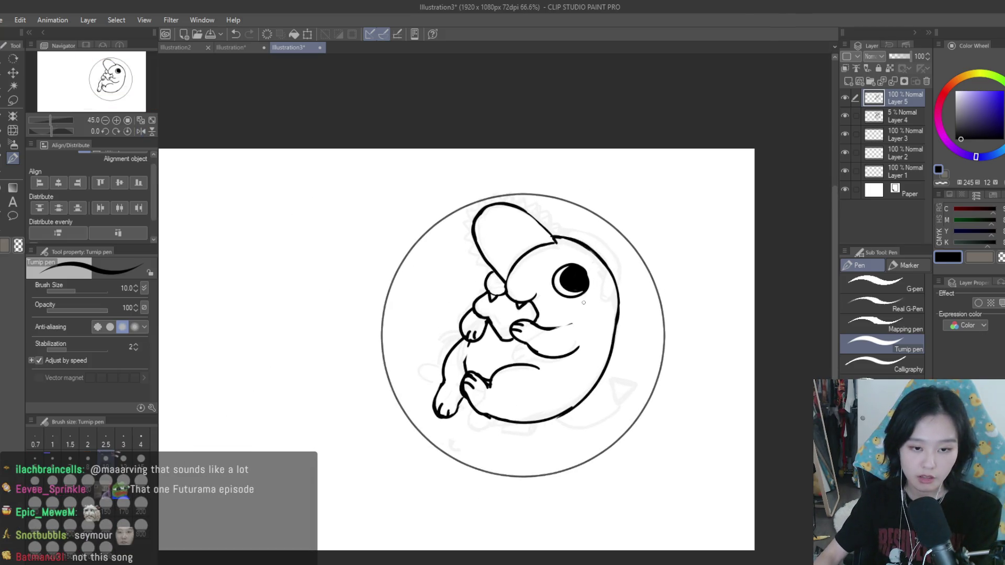
scroll(623, 307, "up", 2)
key("ctrl+z")
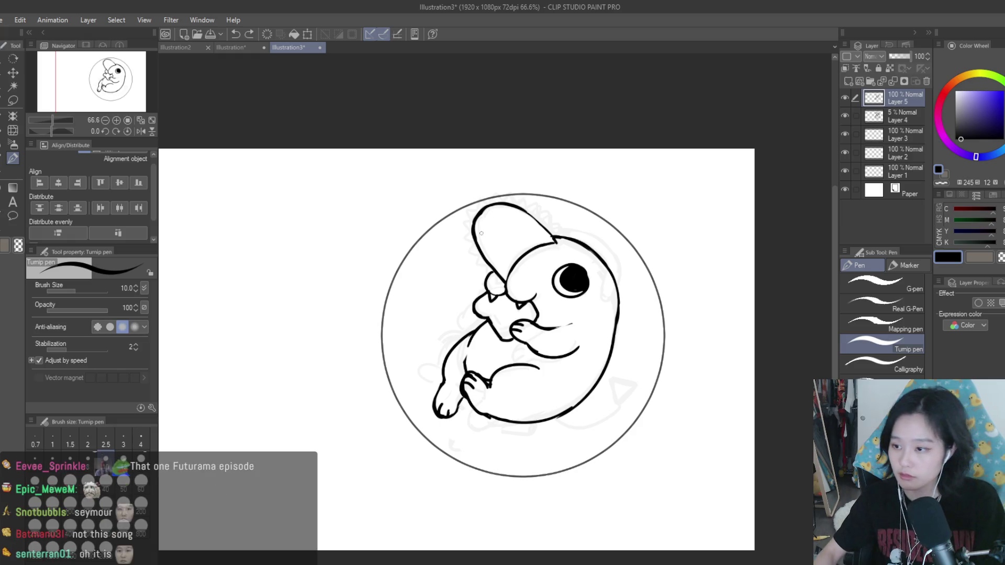
Step: Try several paw strokes beside the snout, keeping a rounded paw loop on the left arm
scroll(476, 331, "up", 6)
scroll(432, 260, "up", 1)
mouse_move(471, 224)
left_mouse_down()
mouse_move(427, 306)
mouse_move(483, 338)
left_mouse_up()
scroll(484, 338, "down", 4)
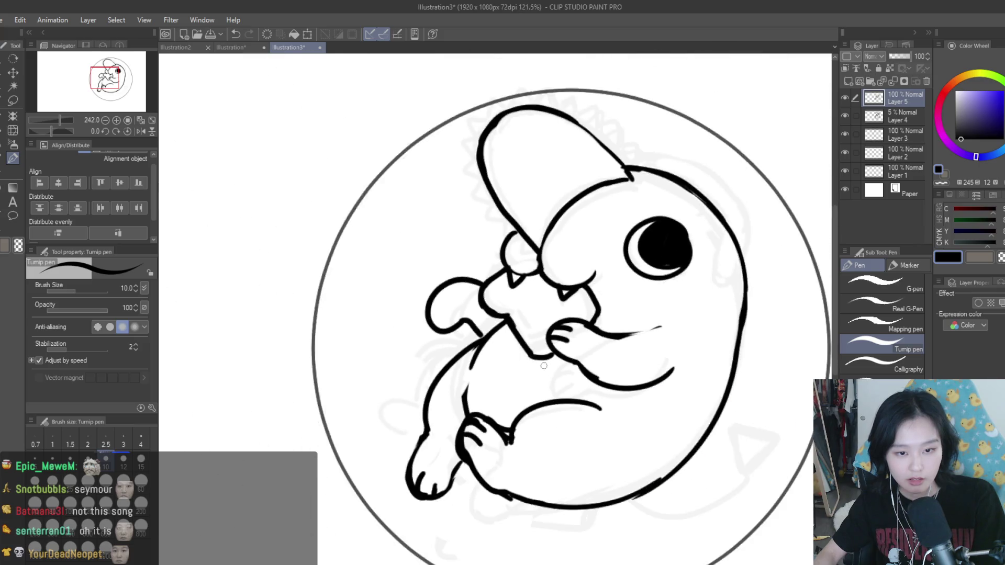
scroll(541, 288, "up", 3)
key("ctrl+z")
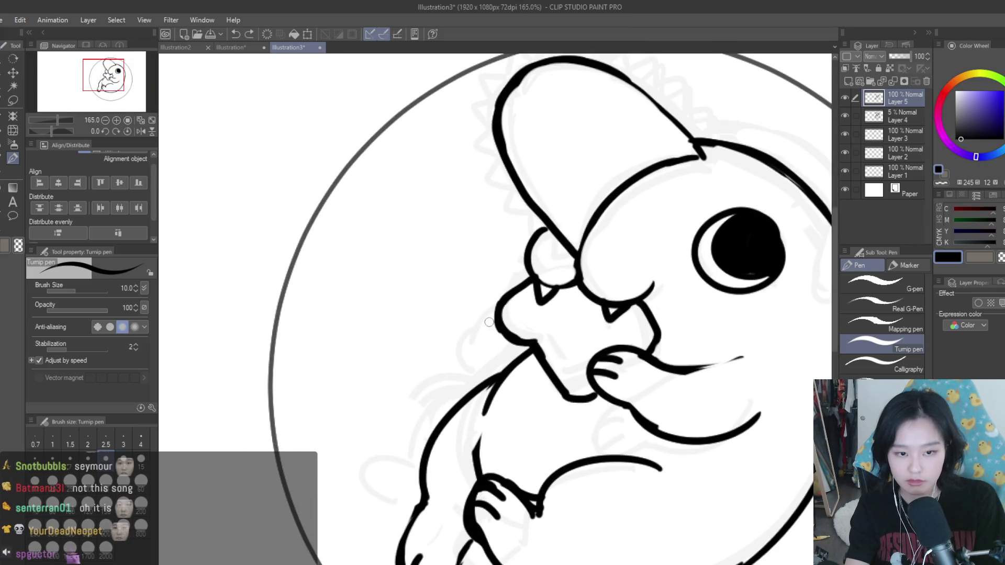
mouse_move(505, 341)
left_mouse_down()
mouse_move(485, 390)
mouse_move(518, 382)
left_mouse_up()
key("ctrl+z")
key("ctrl+z")
left_click_drag(508, 322, 479, 382)
key("ctrl+z")
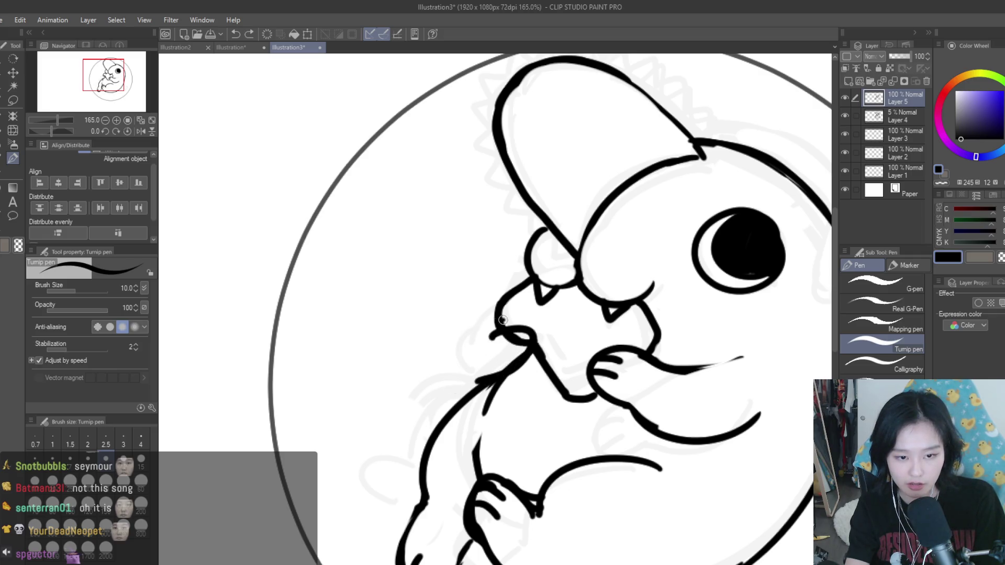
left_click_drag(496, 319, 477, 386)
Step: Erase the overlapping parts of the paw loop and add short finger strokes to the paw
key("e")
mouse_move(475, 343)
left_mouse_down()
mouse_move(518, 340)
mouse_move(487, 374)
mouse_move(466, 366)
left_mouse_up()
left_click(13, 158)
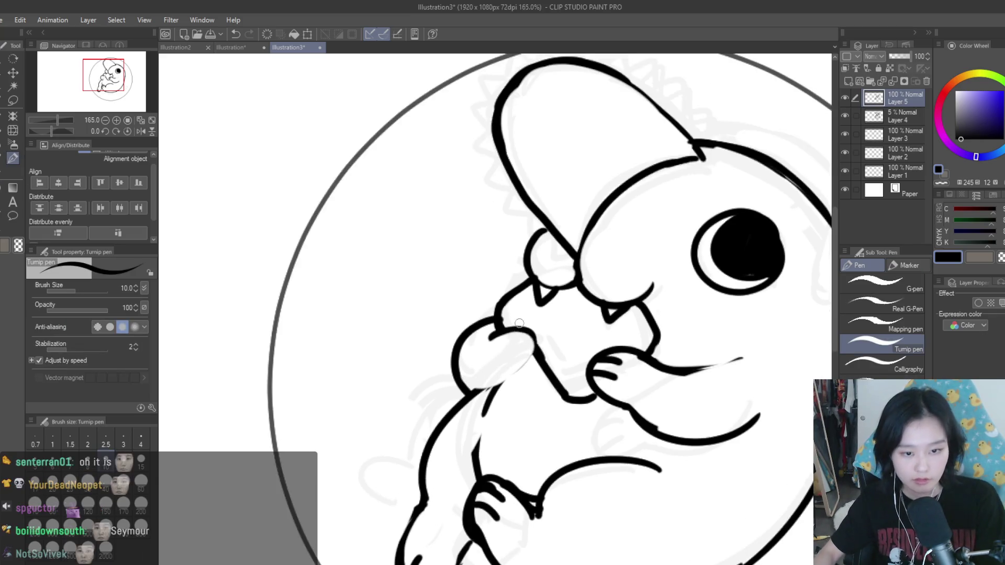
scroll(550, 324, "up", 2)
mouse_move(479, 400)
left_mouse_down()
mouse_move(520, 382)
mouse_move(450, 416)
left_mouse_up()
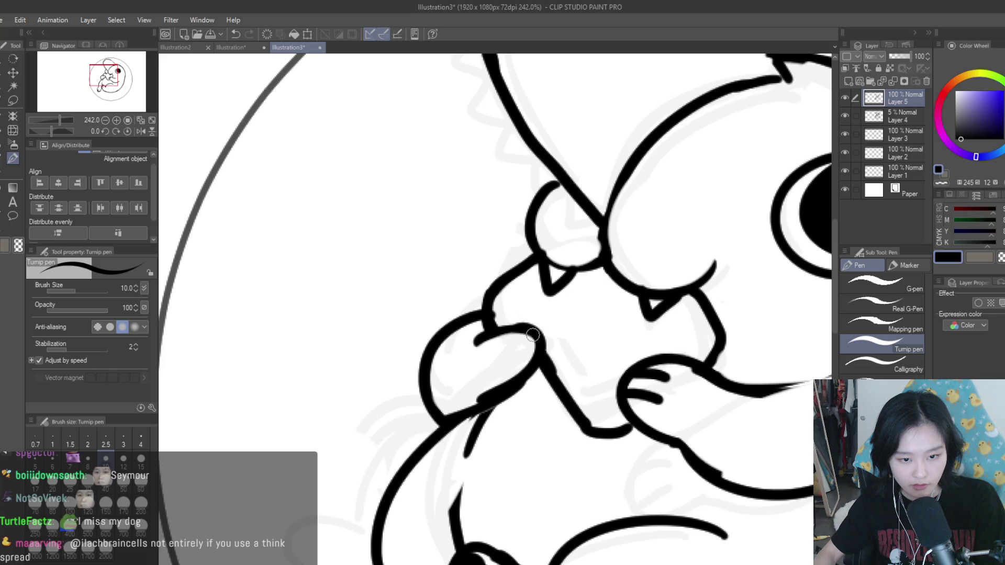
left_click_drag(534, 335, 497, 353)
scroll(600, 352, "down", 8)
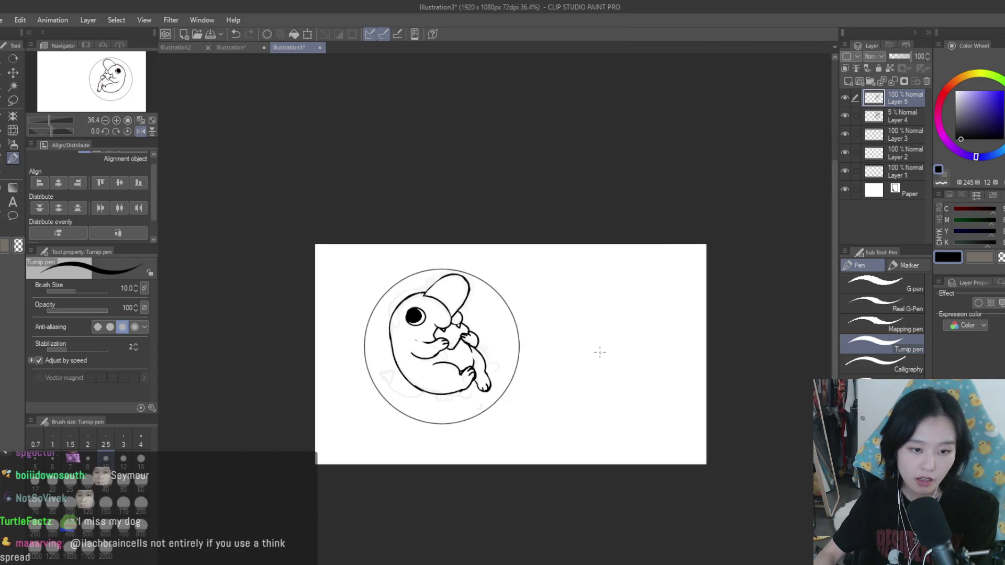
Step: Unflip the canvas view and remove the stray stroke under the snout
key("h")
scroll(543, 344, "up", 3)
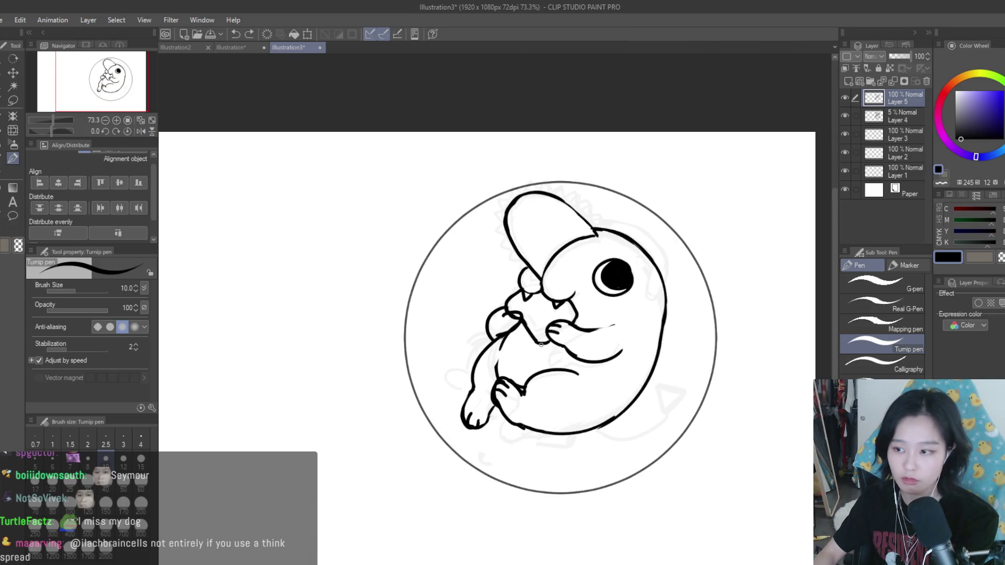
scroll(540, 345, "up", 2)
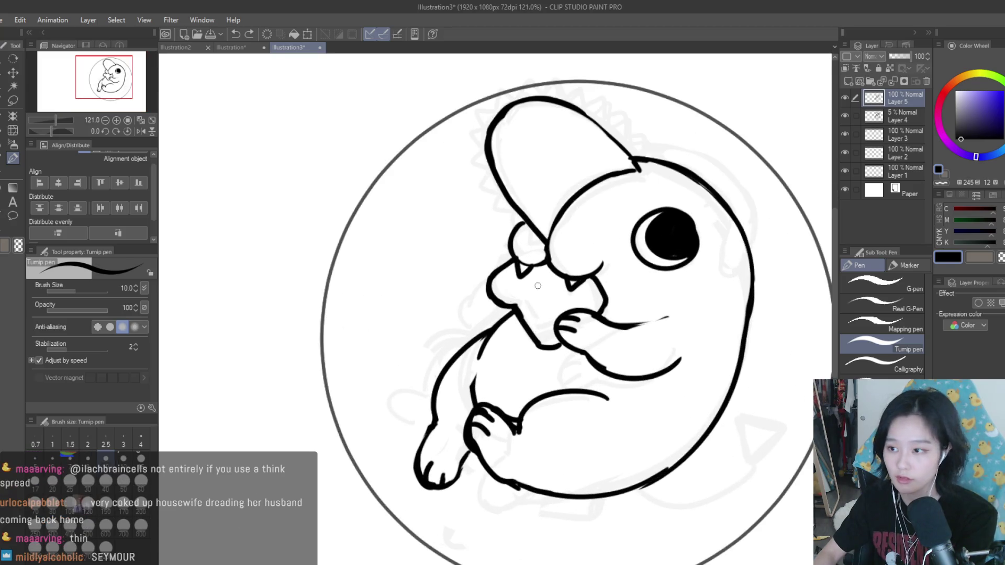
scroll(537, 286, "up", 1)
key("ctrl+z")
Step: Redraw a rounder paw loop under the snout and erase the inner lines inside it
left_click_drag(477, 288, 496, 313)
key("ctrl+z")
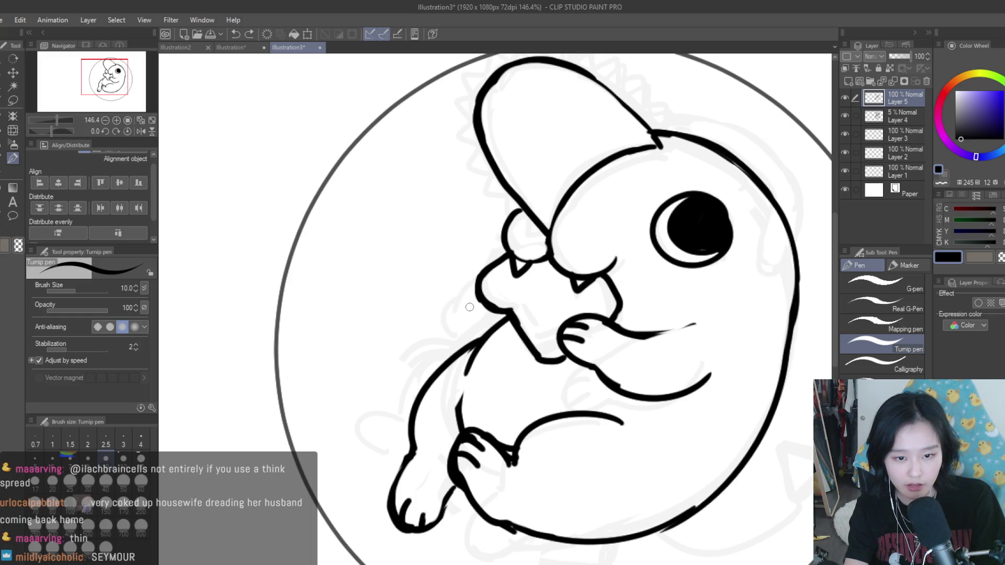
mouse_move(474, 293)
left_mouse_down()
mouse_move(508, 309)
mouse_move(455, 355)
left_mouse_up()
key("ctrl+z")
left_click_drag(474, 294, 460, 343)
key("e")
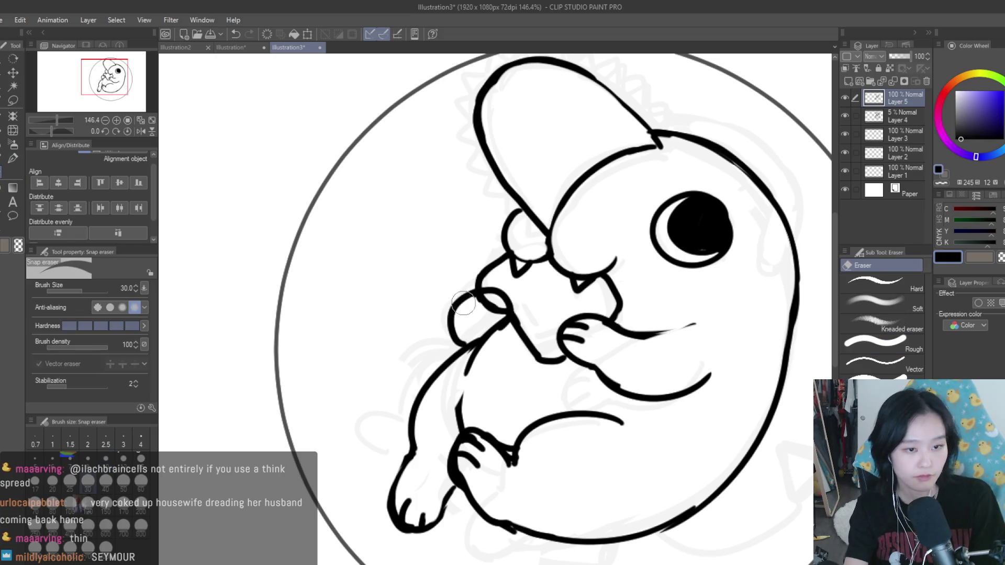
left_click_drag(479, 303, 492, 320)
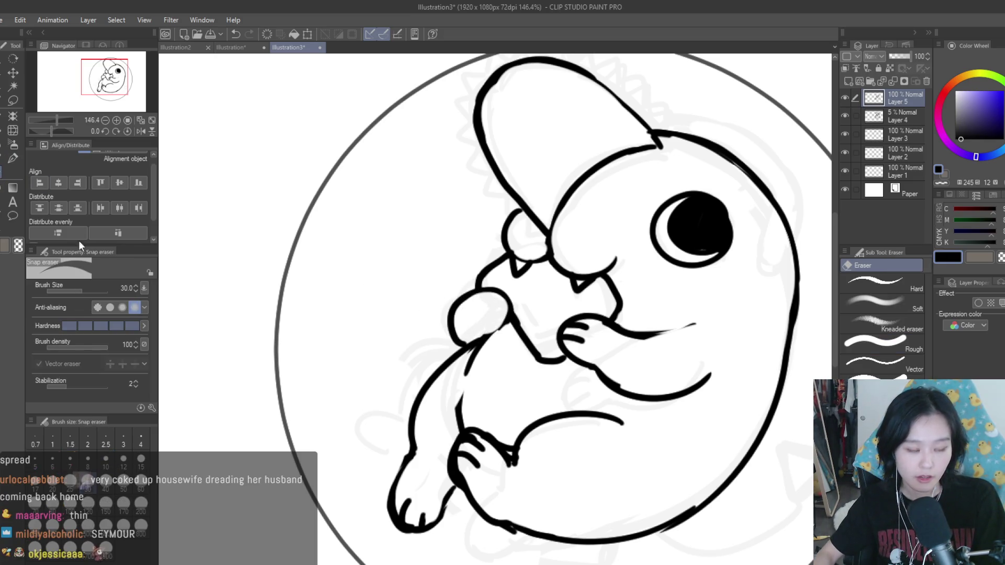
Step: Try a line along the bottom of the paw, undo it, and pick the Snap eraser for stray ink
key("p")
scroll(502, 299, "up", 3)
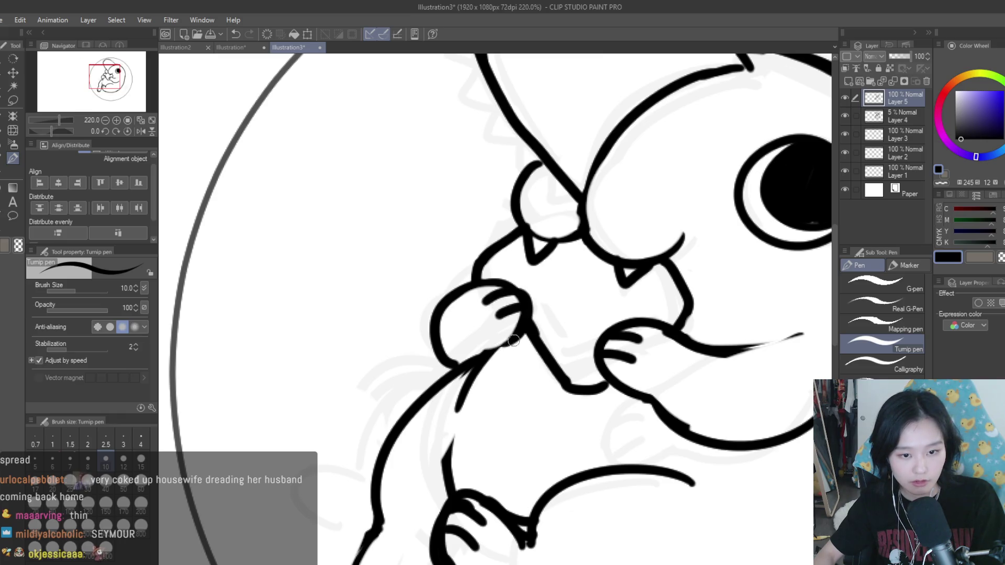
left_click_drag(471, 352, 505, 337)
key("ctrl+z")
scroll(538, 297, "down", 5)
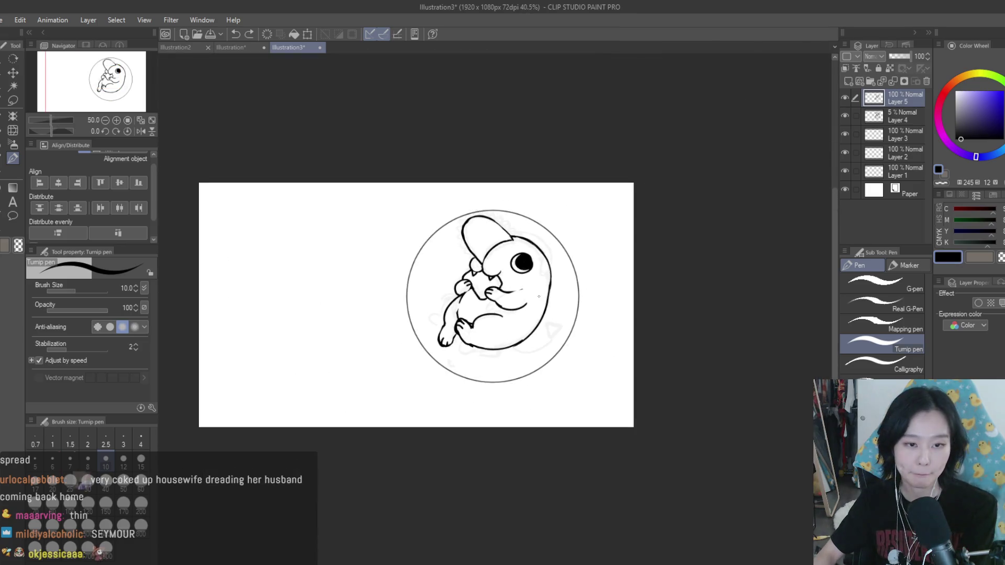
scroll(539, 296, "up", 4)
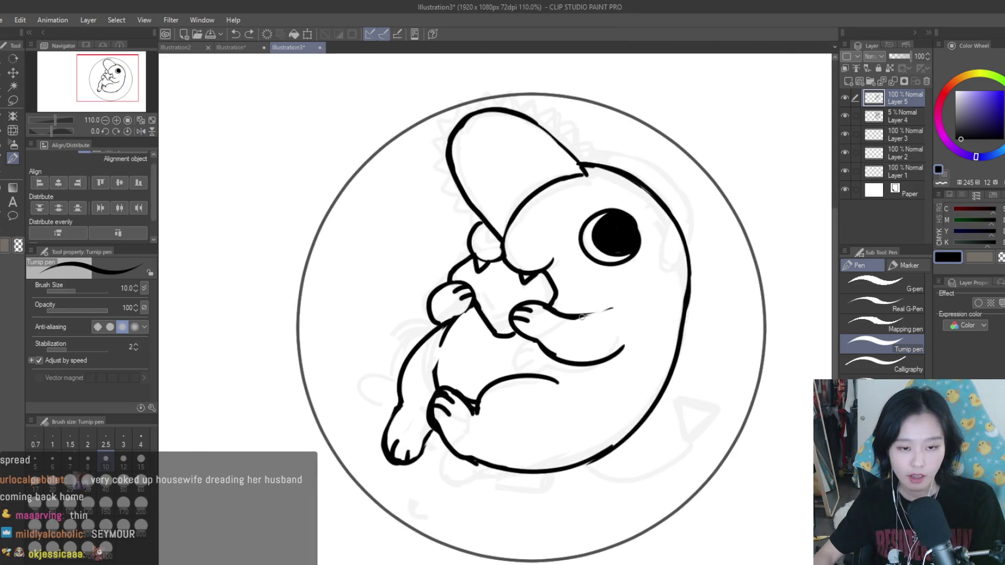
scroll(525, 314, "up", 3)
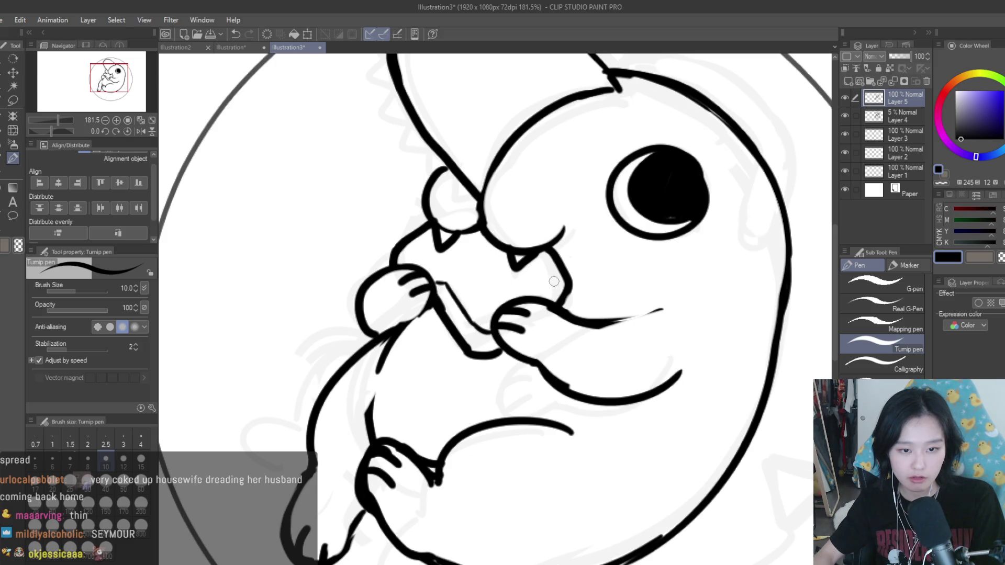
scroll(542, 272, "down", 3)
scroll(493, 273, "up", 1)
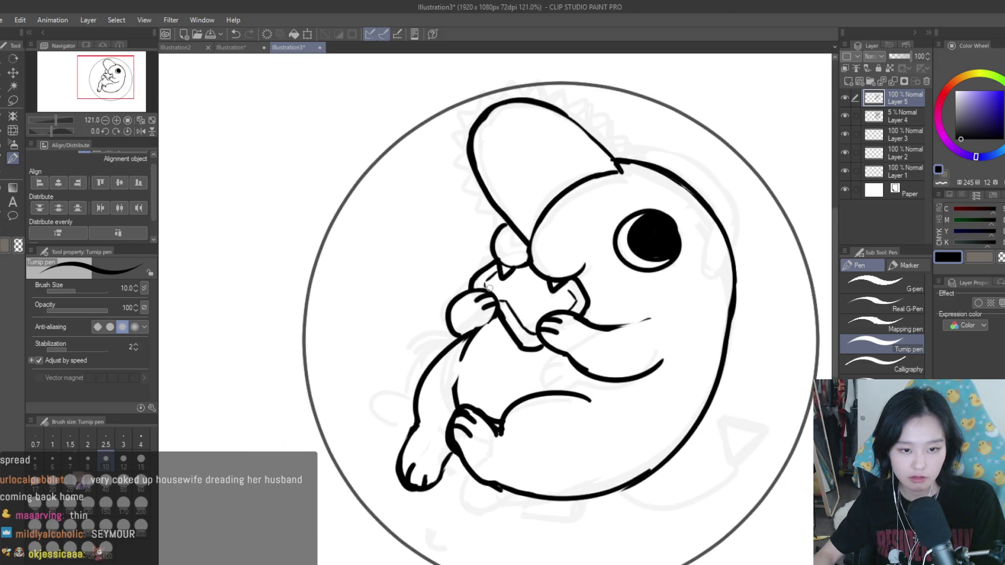
scroll(487, 285, "down", 2)
scroll(587, 310, "up", 5)
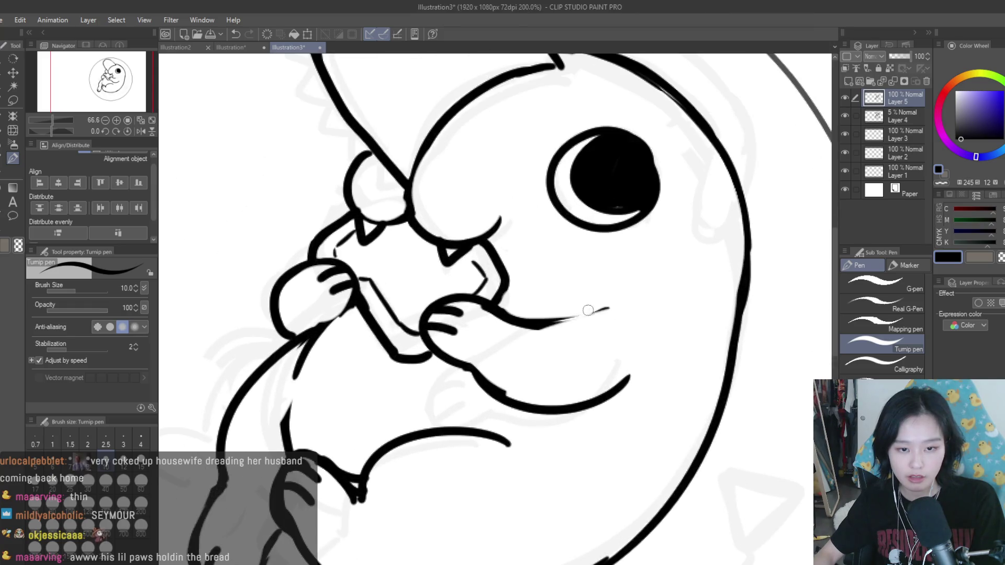
left_click(3, 174)
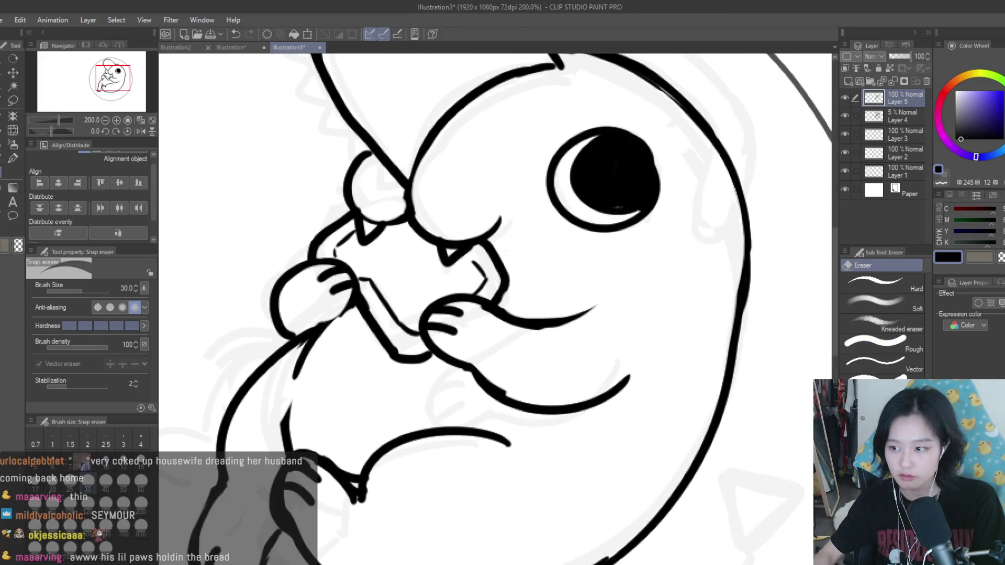
scroll(610, 263, "down", 6)
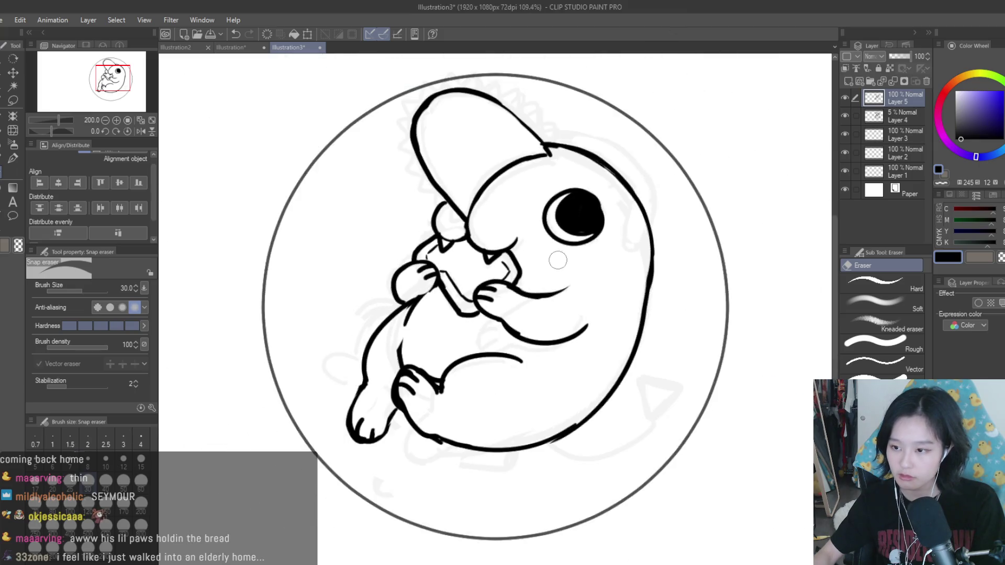
Step: Mirror the view to check it, zoom to the head, and try a small curve right of the eye
key("h")
key("h")
scroll(610, 263, "up", 5)
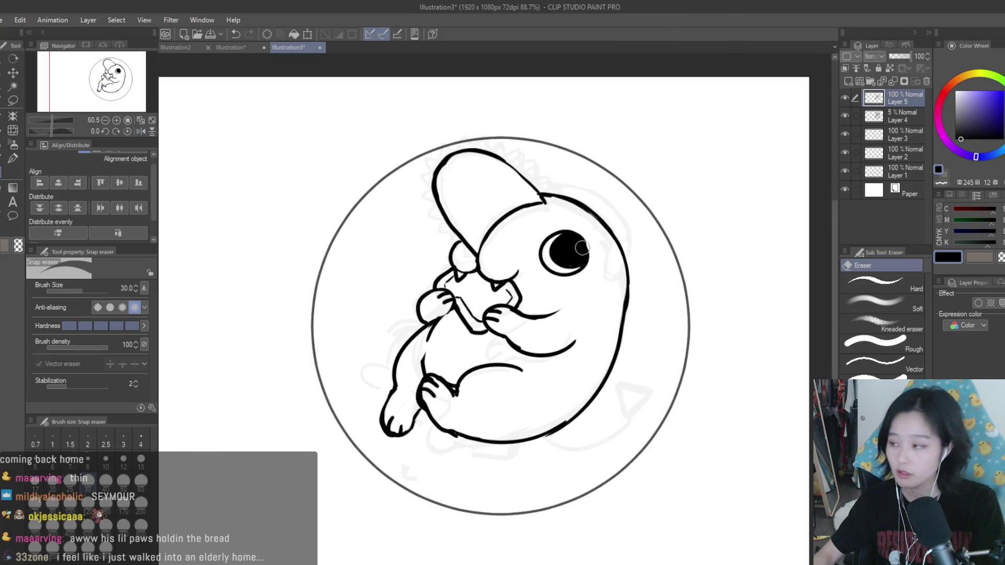
scroll(606, 225, "down", 1)
key("p")
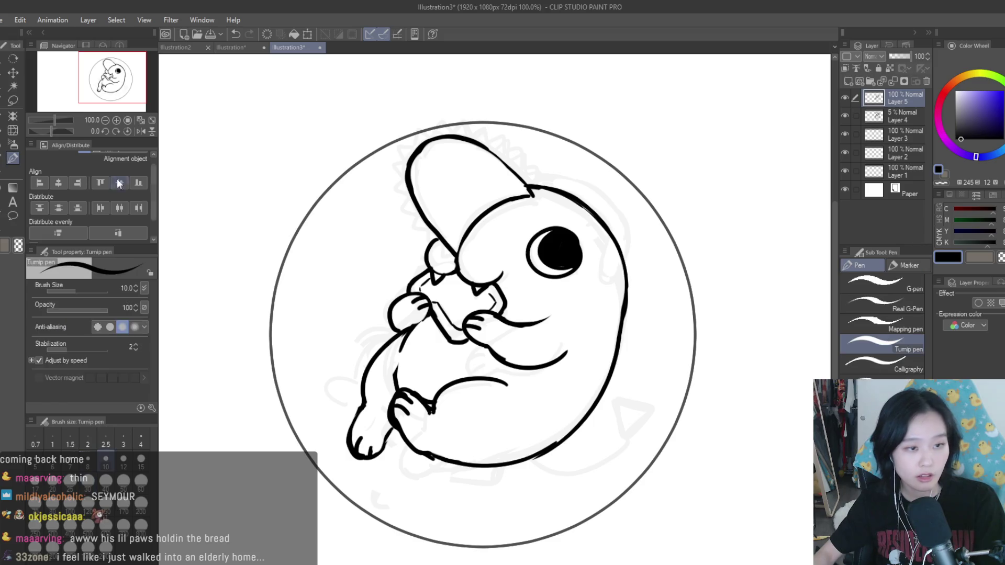
scroll(591, 230, "up", 2)
key("e")
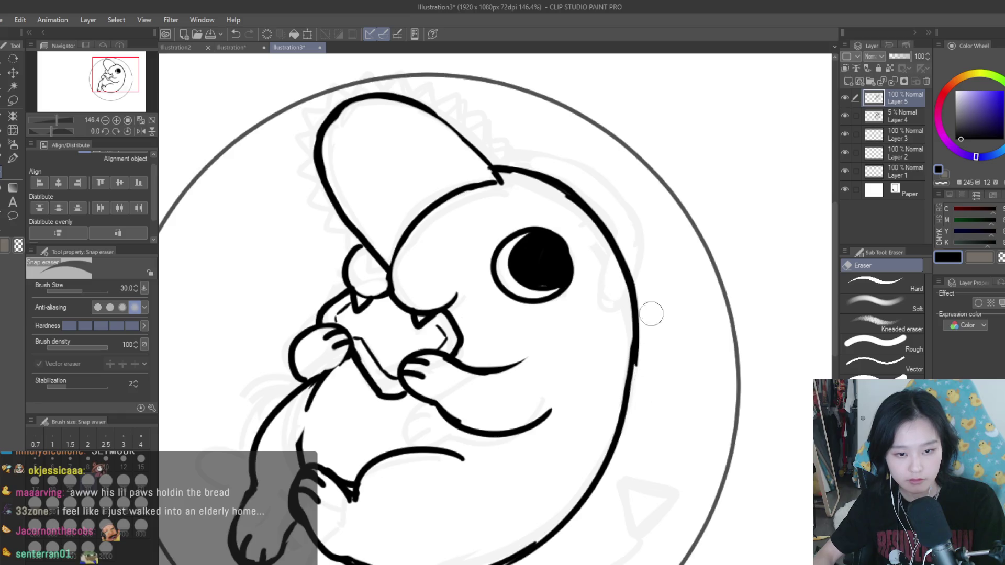
scroll(655, 328, "down", 4)
left_click(12, 158)
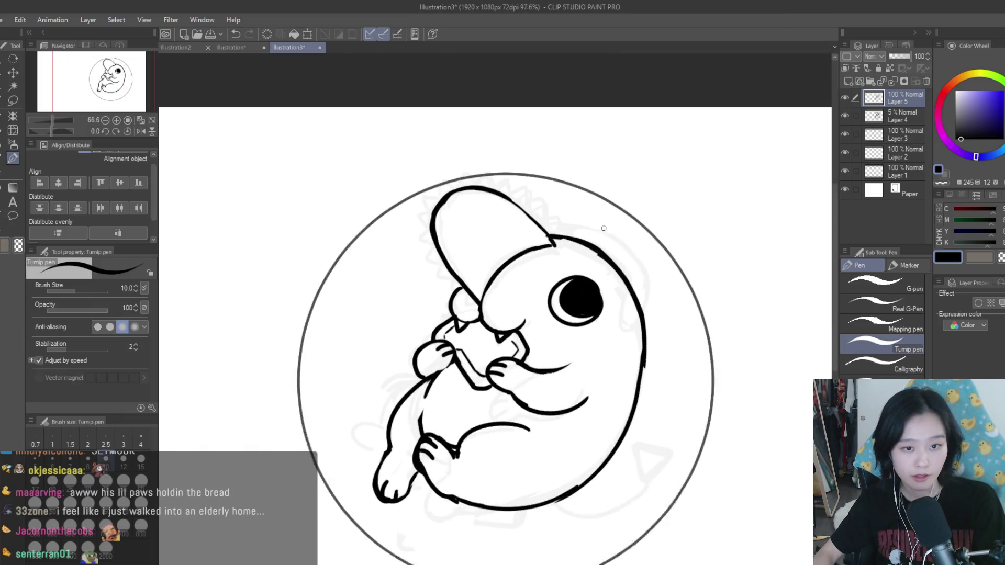
scroll(571, 251, "up", 4)
scroll(571, 251, "down", 3)
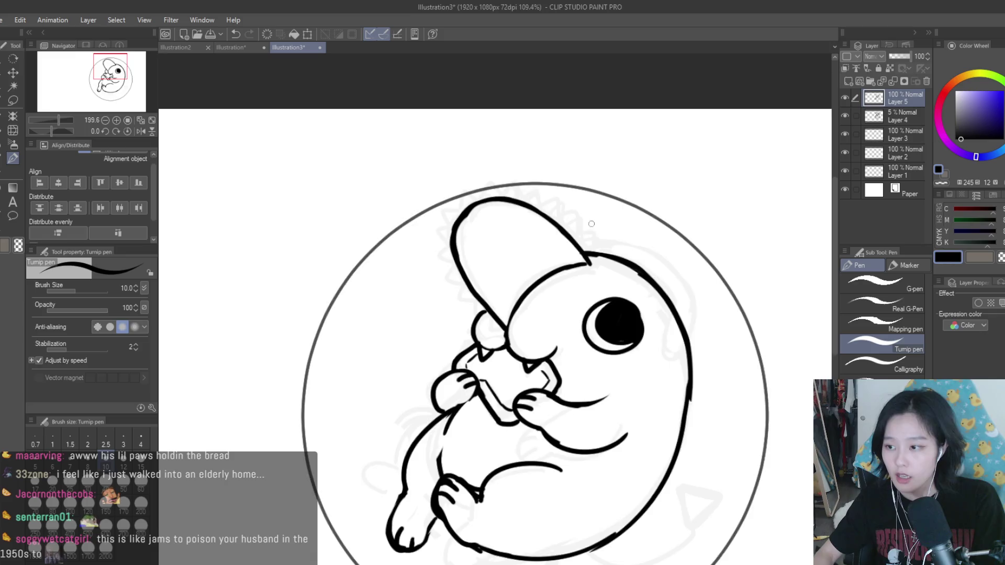
scroll(654, 190, "up", 1)
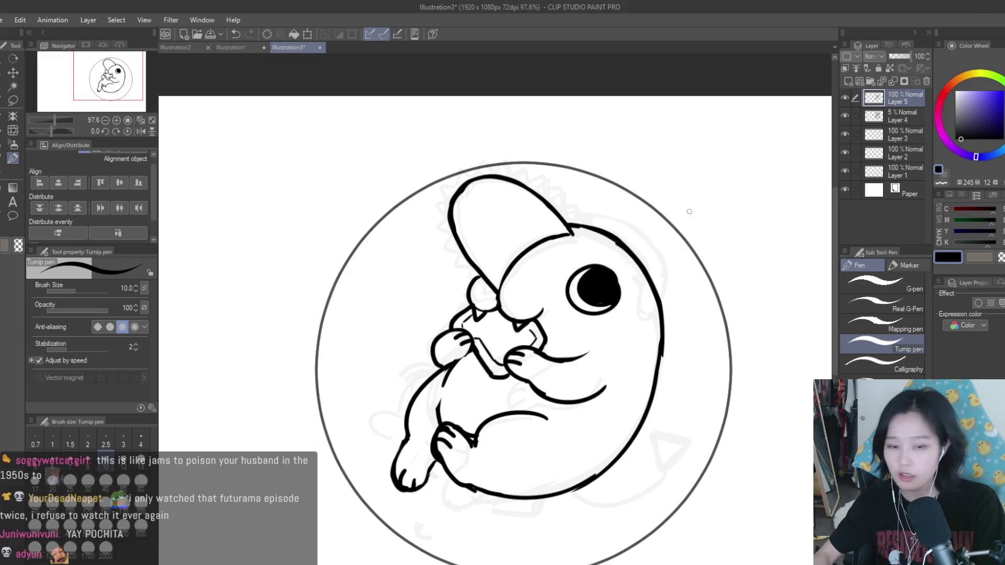
scroll(678, 220, "up", 1)
mouse_move(634, 284)
left_mouse_down()
mouse_move(633, 309)
mouse_move(651, 304)
mouse_move(652, 256)
mouse_move(573, 215)
mouse_move(653, 249)
mouse_move(566, 213)
left_mouse_up()
key("ctrl+z")
key("ctrl+z")
key("ctrl+z")
key("ctrl+z")
Step: Try several ear flap strokes curving over the top-right of the head, undoing the poor ones
key("ctrl+z")
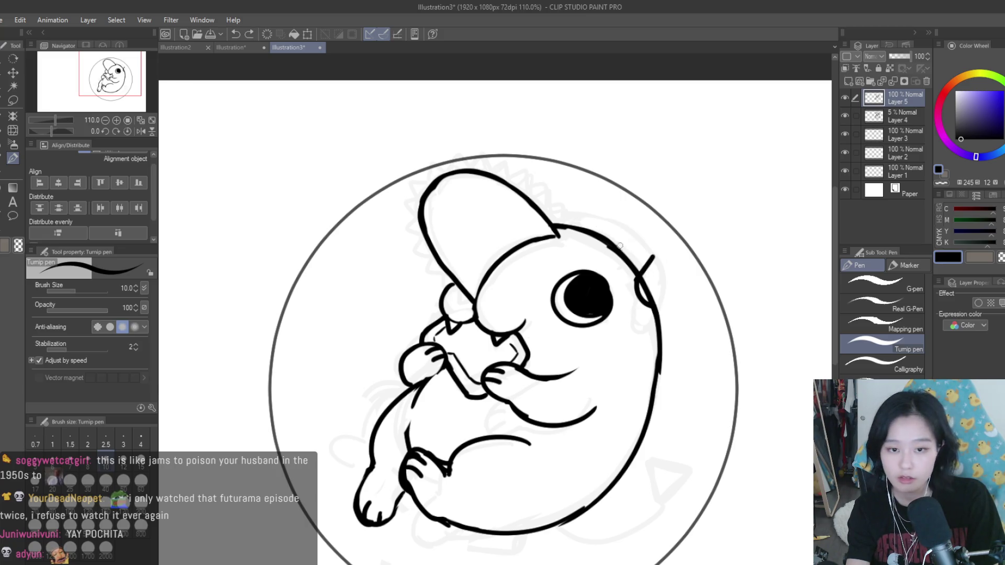
left_click_drag(649, 257, 572, 227)
key("ctrl+z")
left_click_drag(653, 256, 586, 222)
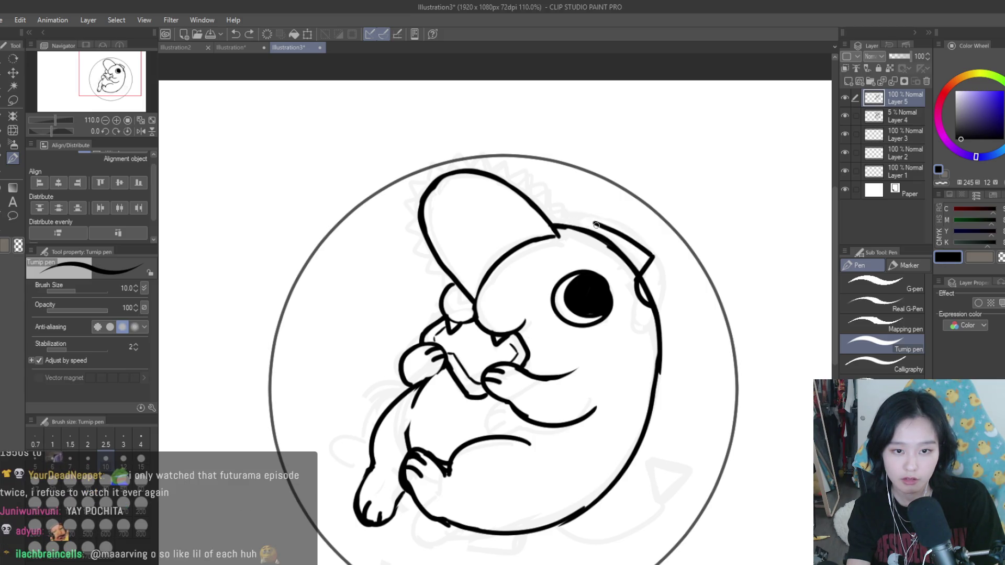
key("ctrl+z")
mouse_move(605, 205)
left_mouse_down()
mouse_move(677, 254)
mouse_move(651, 302)
left_mouse_up()
key("ctrl+z")
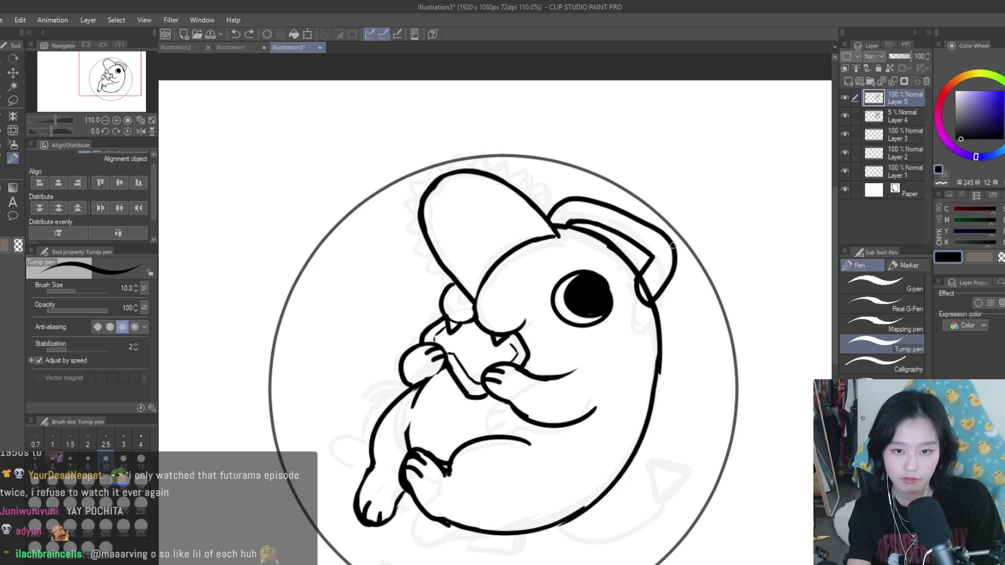
Step: Zoom out, erase the lower ear line, and redraw it
key("ctrl+minus")
key("ctrl+minus")
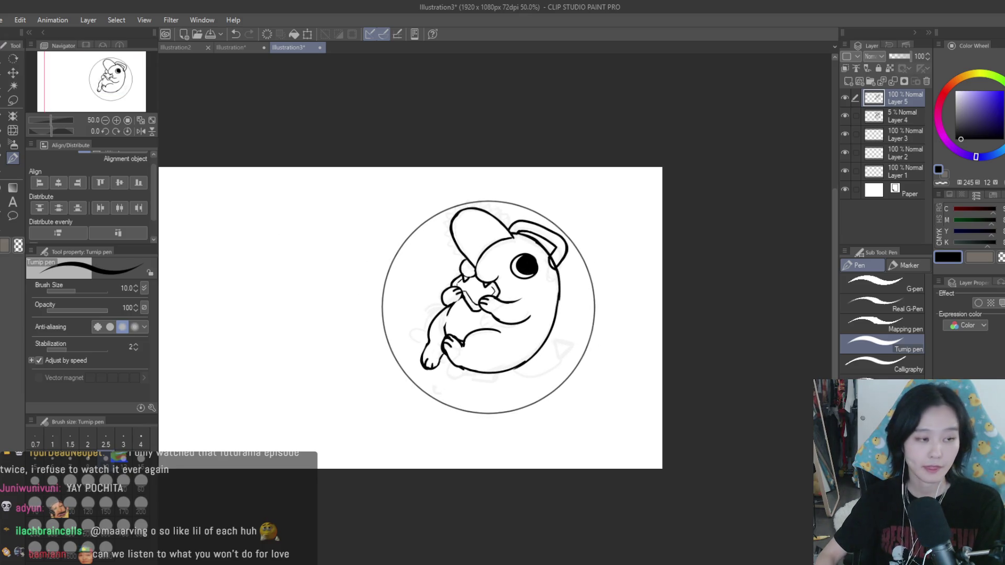
key("e")
scroll(555, 230, "up", 5)
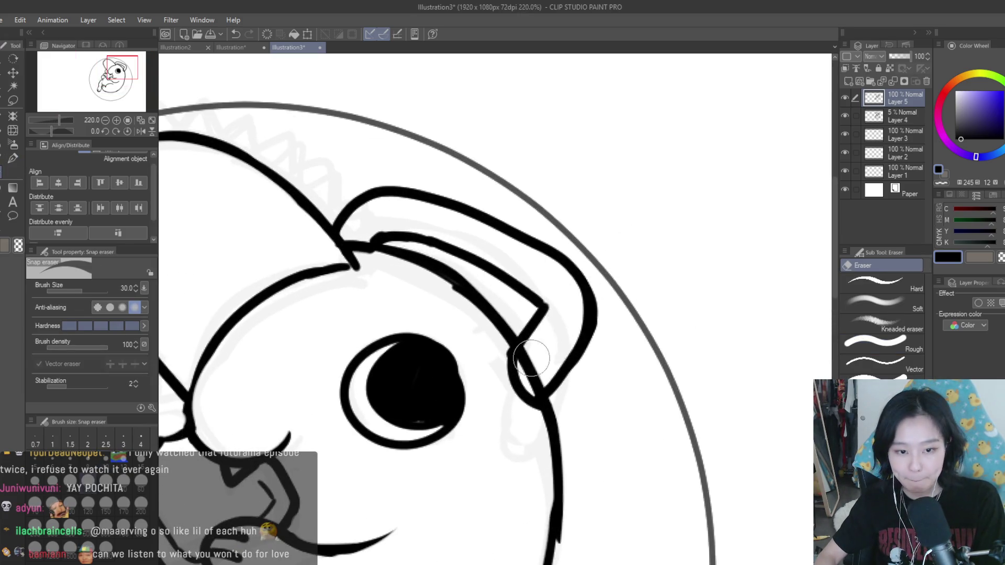
mouse_move(542, 361)
left_mouse_down()
mouse_move(521, 359)
mouse_move(518, 383)
left_mouse_up()
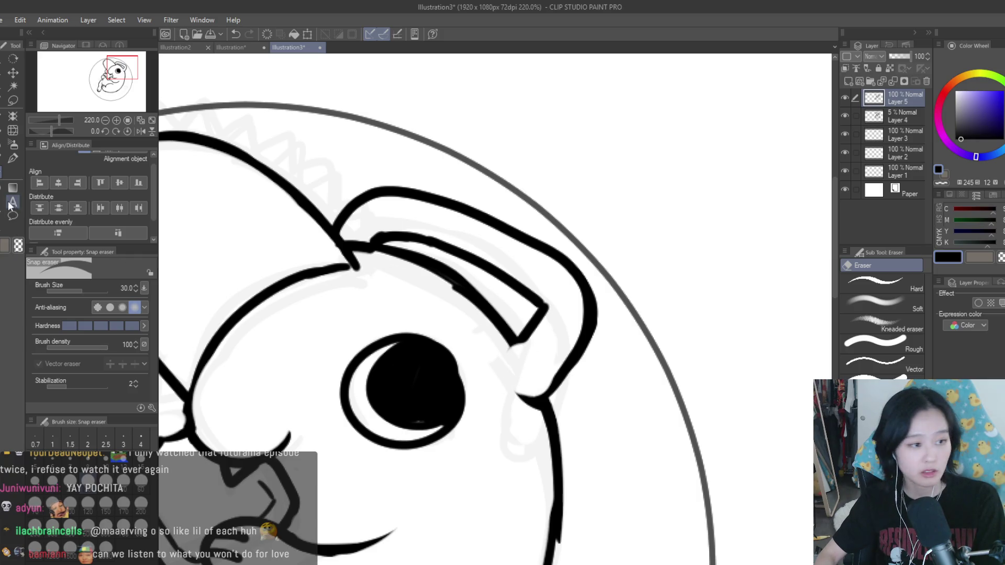
left_click(14, 159)
scroll(523, 314, "down", 2)
scroll(523, 314, "up", 4)
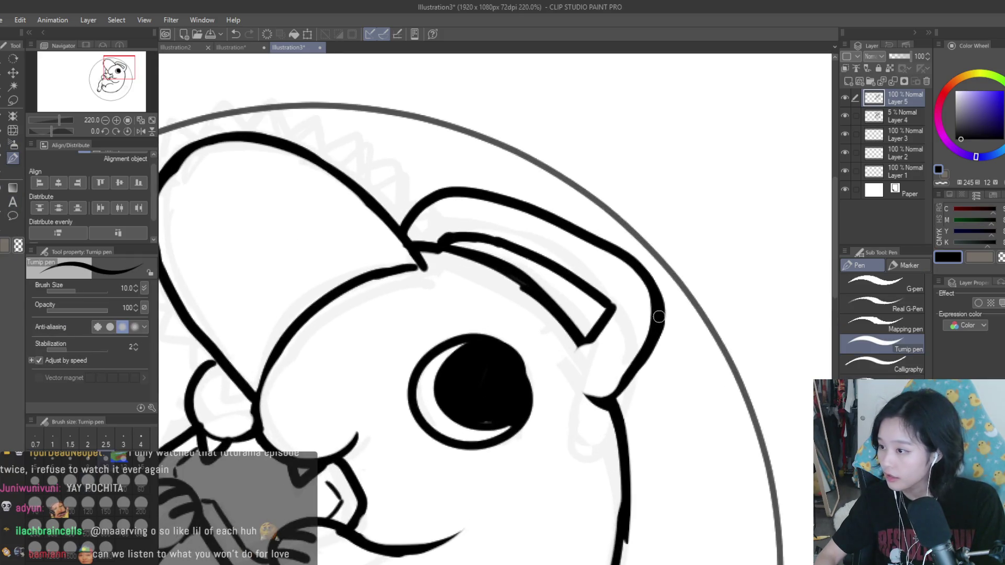
mouse_move(542, 382)
left_mouse_down()
mouse_move(580, 327)
mouse_move(545, 390)
mouse_move(609, 421)
left_mouse_up()
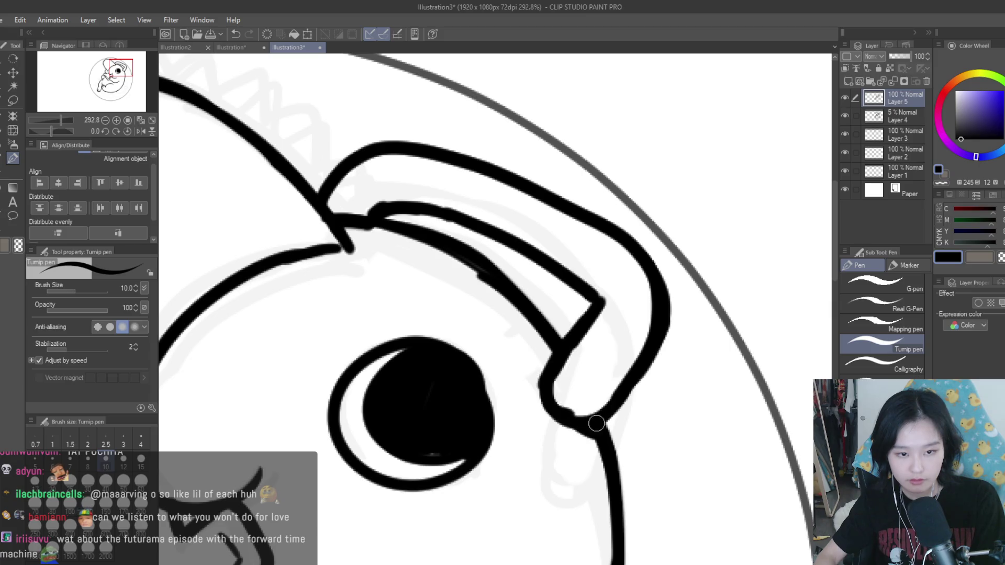
Step: Retrace and thicken the inner ear line, outer ear curve and lower ear outline
left_click_drag(387, 202, 386, 204)
mouse_move(356, 151)
left_mouse_down()
mouse_move(322, 191)
mouse_move(345, 149)
mouse_move(354, 152)
mouse_move(320, 192)
mouse_move(369, 202)
left_mouse_up()
key("e")
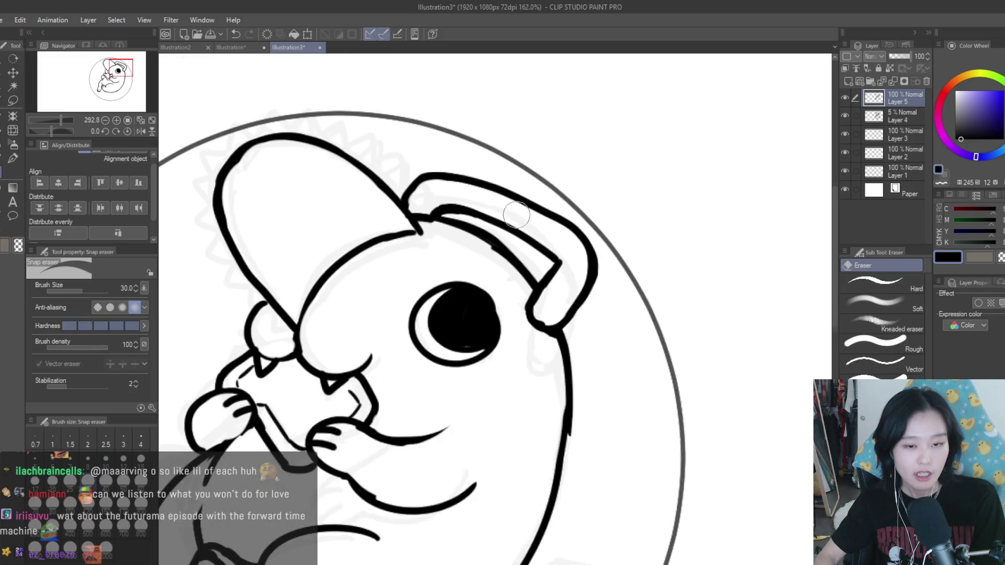
scroll(467, 182, "down", 1)
key("p")
scroll(514, 279, "up", 2)
left_click_drag(539, 234, 553, 306)
left_click_drag(560, 249, 540, 234)
Step: Review the finished ear flap and zoom out to see the whole circle drawing
scroll(539, 234, "down", 6)
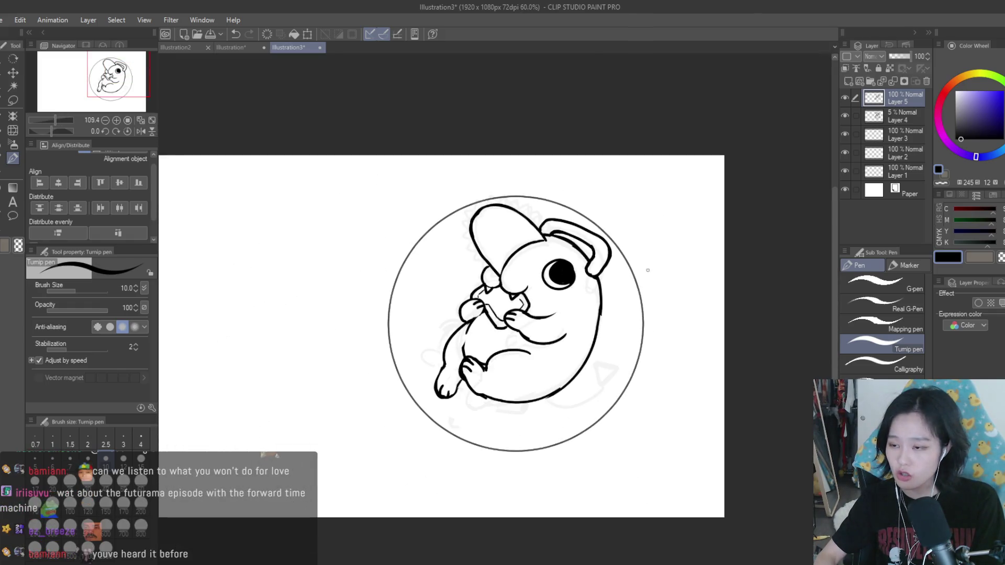
scroll(610, 302, "up", 2)
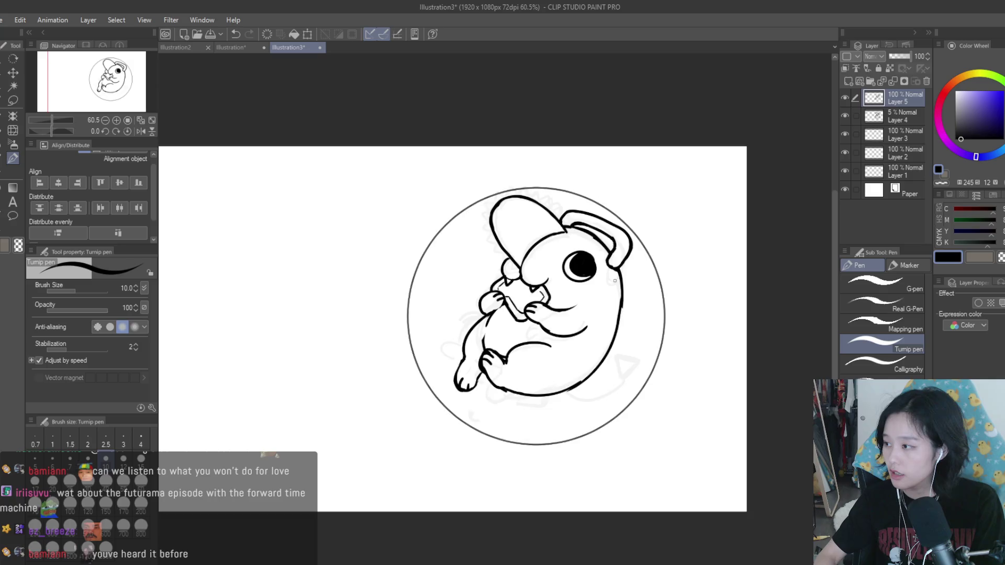
scroll(615, 283, "up", 2)
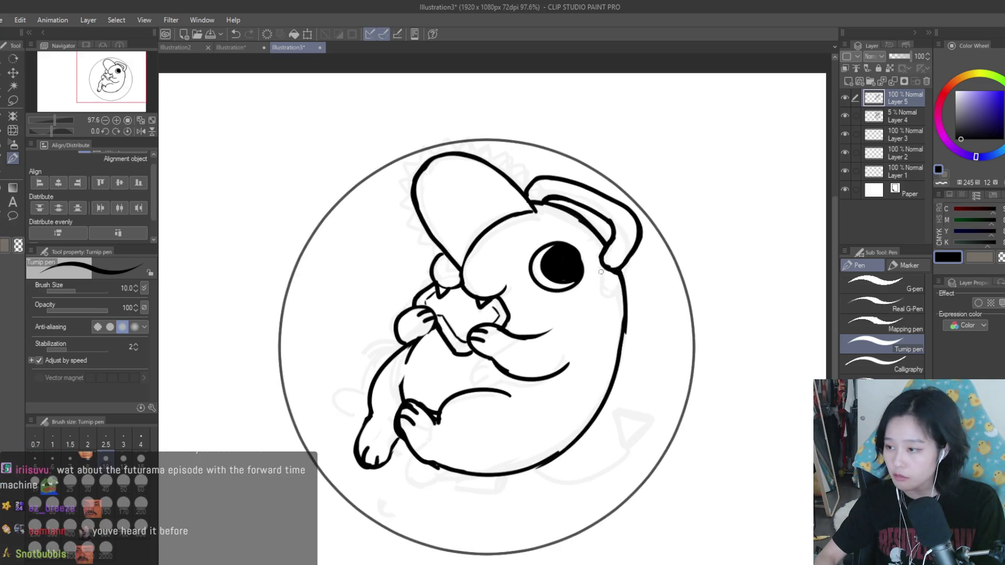
scroll(577, 317, "up", 2)
key("e")
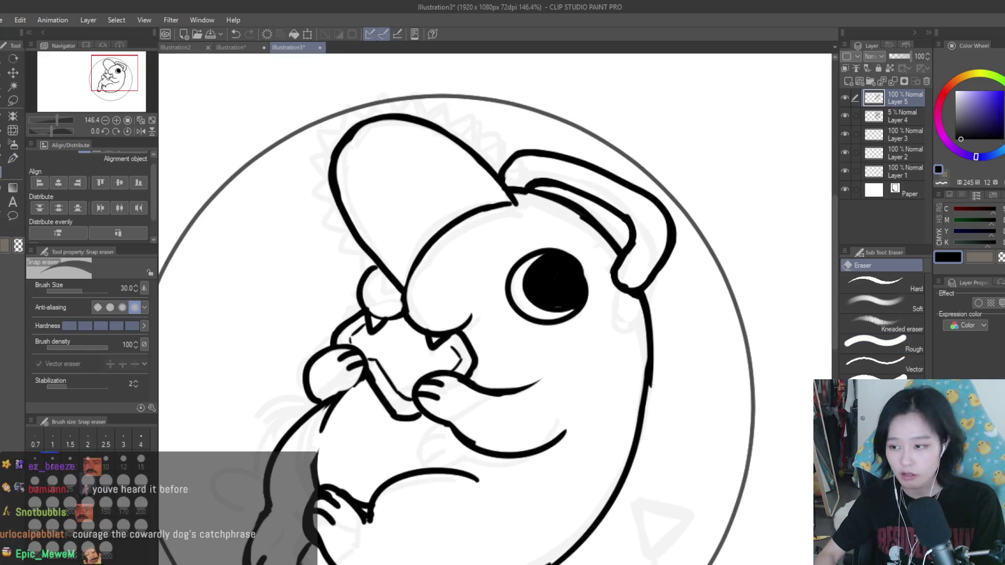
left_click(13, 158)
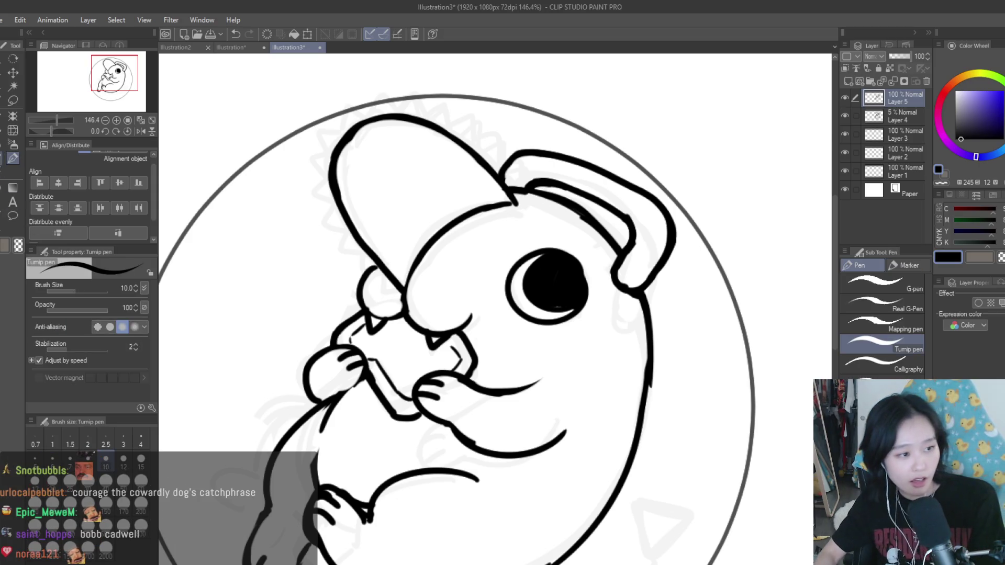
key("ctrl+minus")
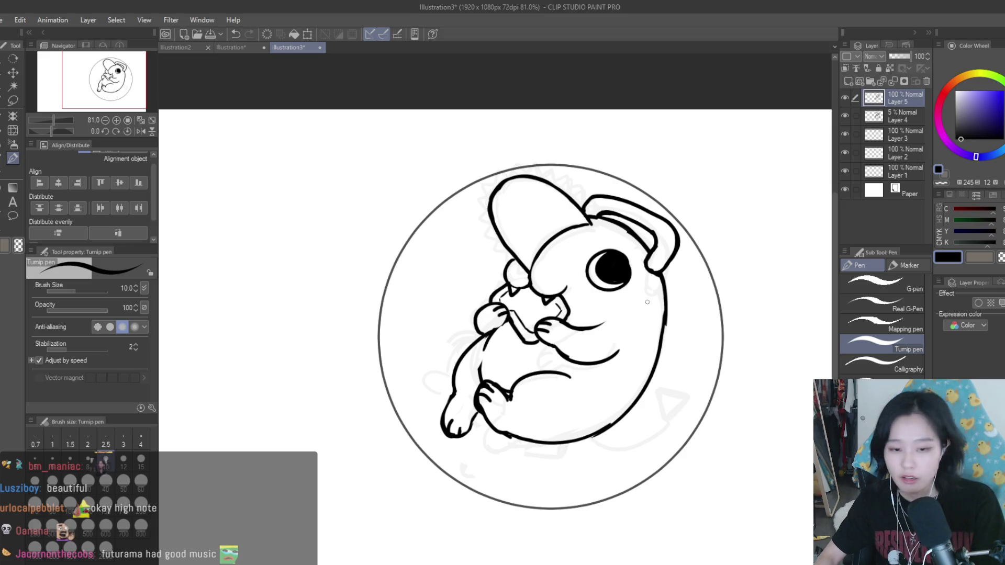
Step: Add a short ink stroke at the creature's lower belly
scroll(523, 439, "up", 3)
left_click_drag(542, 437, 484, 466)
scroll(519, 430, "down", 2)
scroll(519, 430, "down", 4)
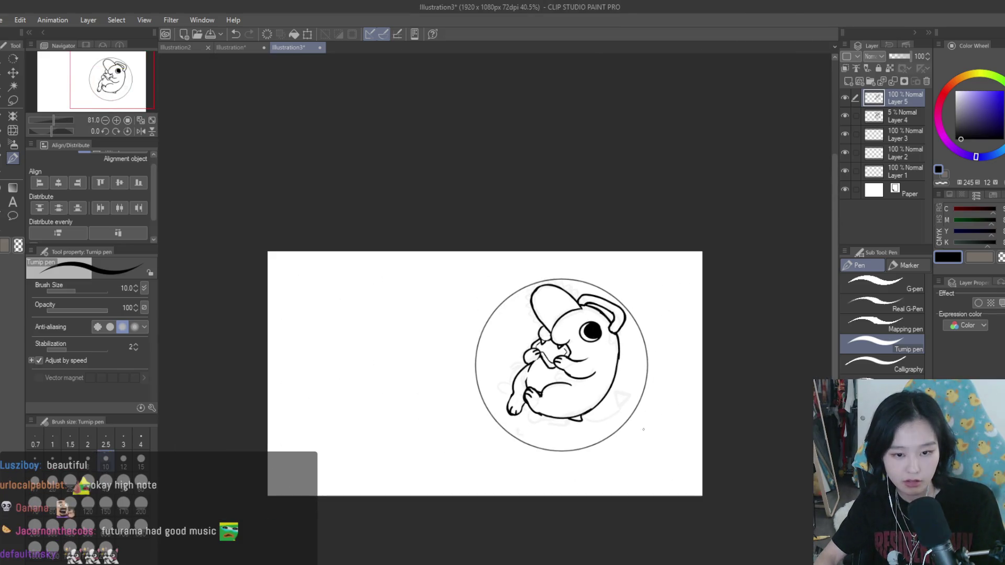
scroll(513, 326, "up", 3)
scroll(513, 325, "up", 4)
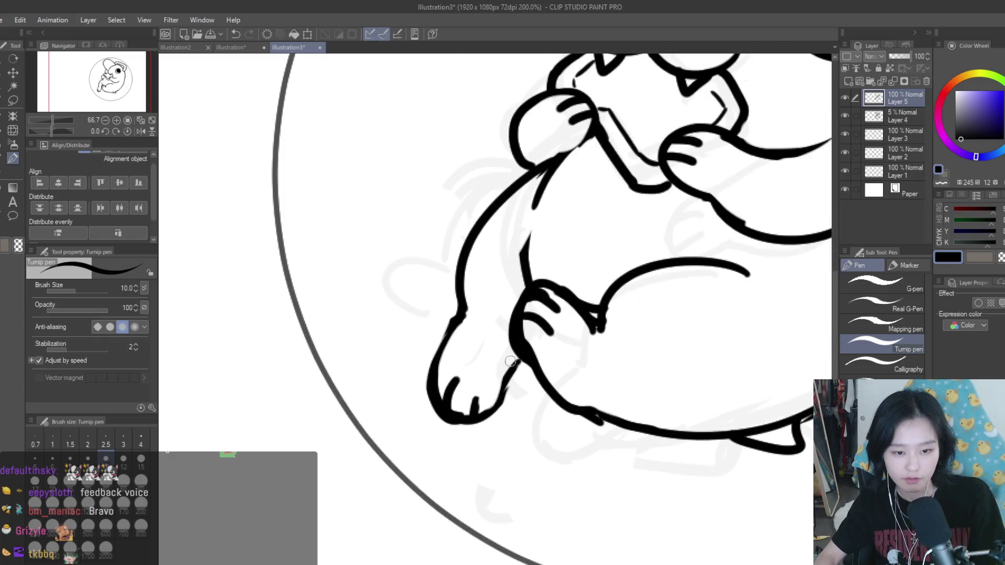
Step: Lasso the hind foot, nudge it slightly up-left, and deselect it
left_click(15, 102)
mouse_move(401, 334)
left_mouse_down()
mouse_move(523, 387)
mouse_move(521, 372)
mouse_move(477, 364)
left_mouse_up()
key("k")
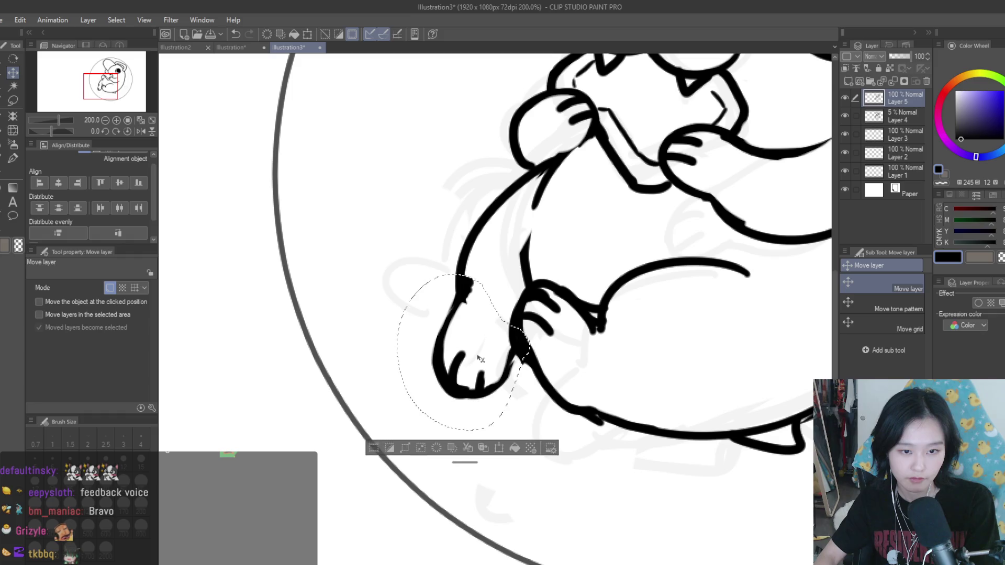
key("ctrl+d")
Step: Erase stray sketch marks along the foot's left outline and nearby
key("e")
mouse_move(480, 238)
left_mouse_down()
mouse_move(456, 262)
mouse_move(480, 271)
left_mouse_up()
left_click_drag(520, 225, 507, 239)
scroll(586, 267, "down", 5)
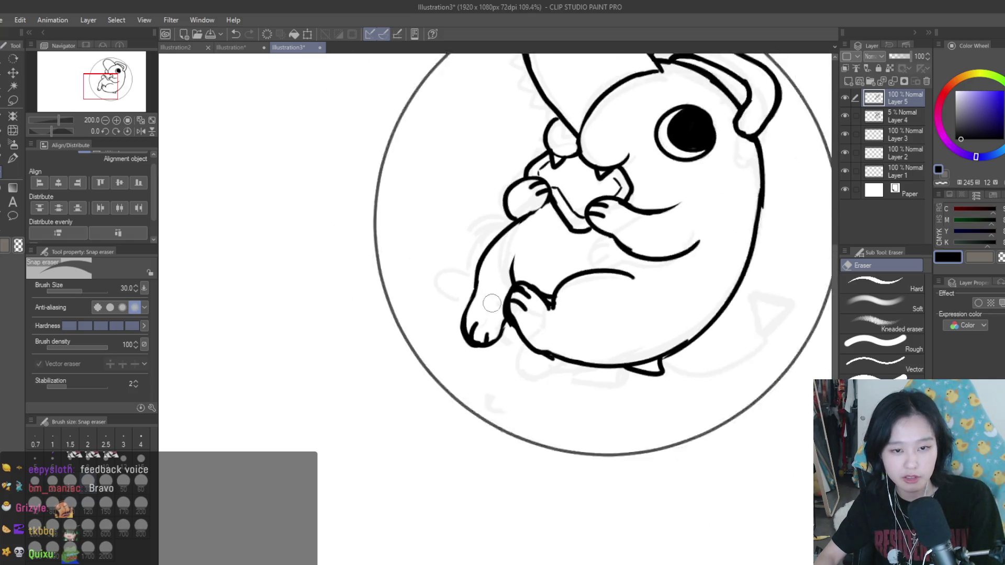
scroll(576, 301, "up", 4)
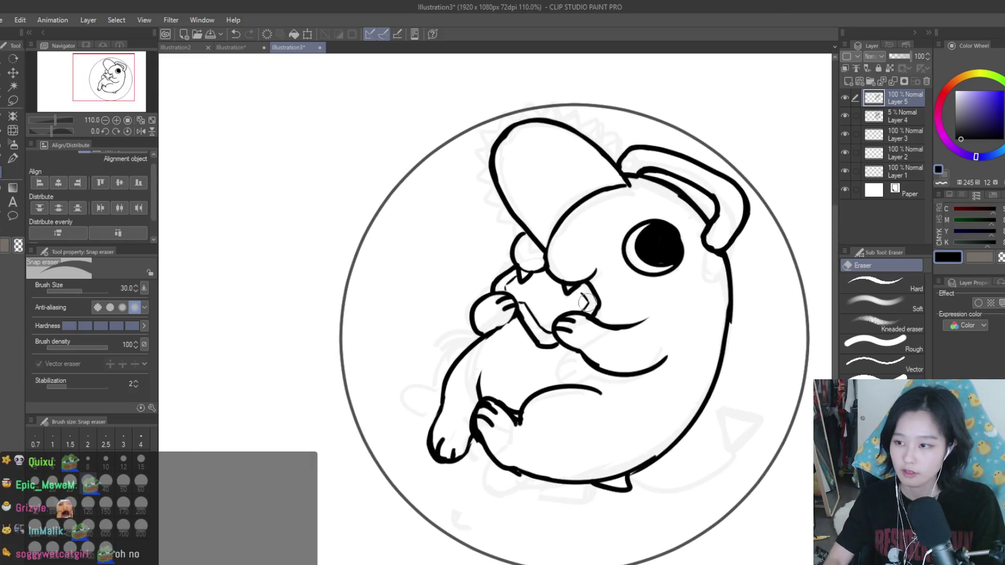
scroll(576, 293, "down", 5)
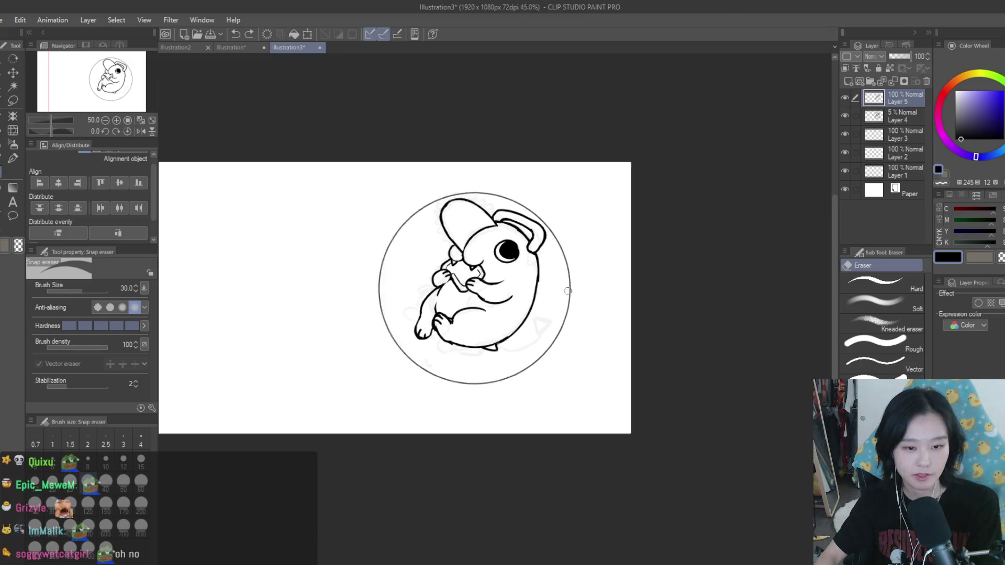
Step: Un-mirror the canvas, then erase and redraw the hind foot's toe lines with the Turnip pen
key("h")
scroll(591, 282, "up", 3)
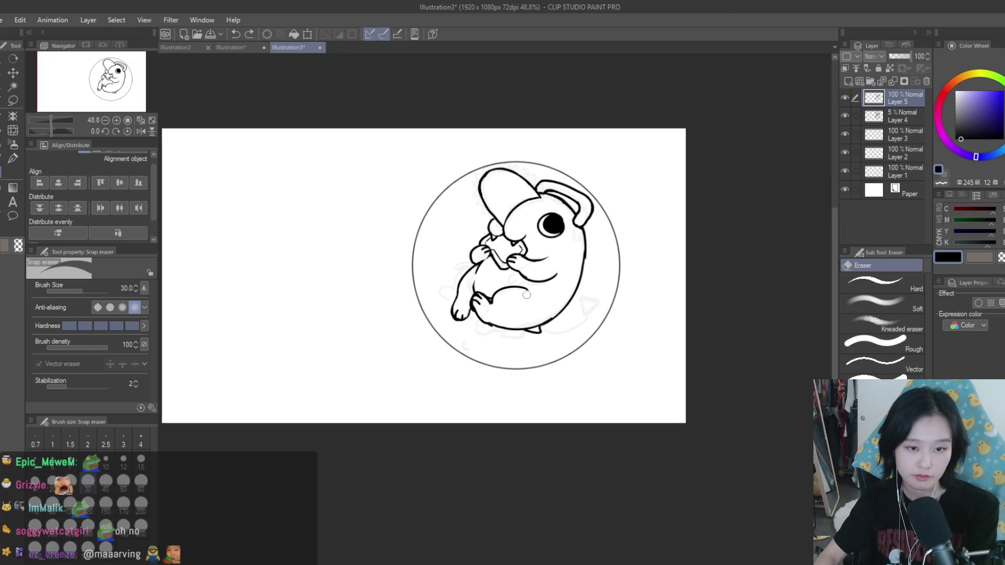
left_click(14, 158)
scroll(441, 334, "up", 4)
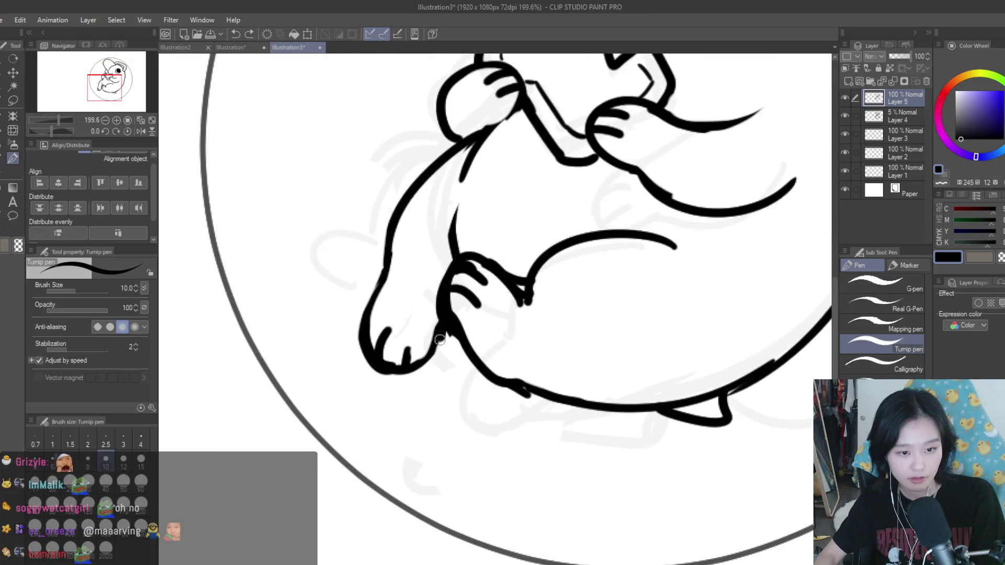
key("e")
mouse_move(385, 332)
left_mouse_down()
mouse_move(406, 361)
mouse_move(398, 345)
mouse_move(369, 372)
mouse_move(404, 377)
left_mouse_up()
left_click(13, 158)
scroll(377, 335, "down", 2)
scroll(453, 359, "down", 2)
scroll(453, 359, "down", 4)
scroll(452, 359, "up", 3)
Step: Erase part of the body's left outline with the Snap eraser
key("e")
scroll(461, 316, "up", 3)
mouse_move(445, 330)
left_mouse_down()
mouse_move(457, 270)
mouse_move(449, 274)
left_mouse_up()
scroll(448, 274, "down", 4)
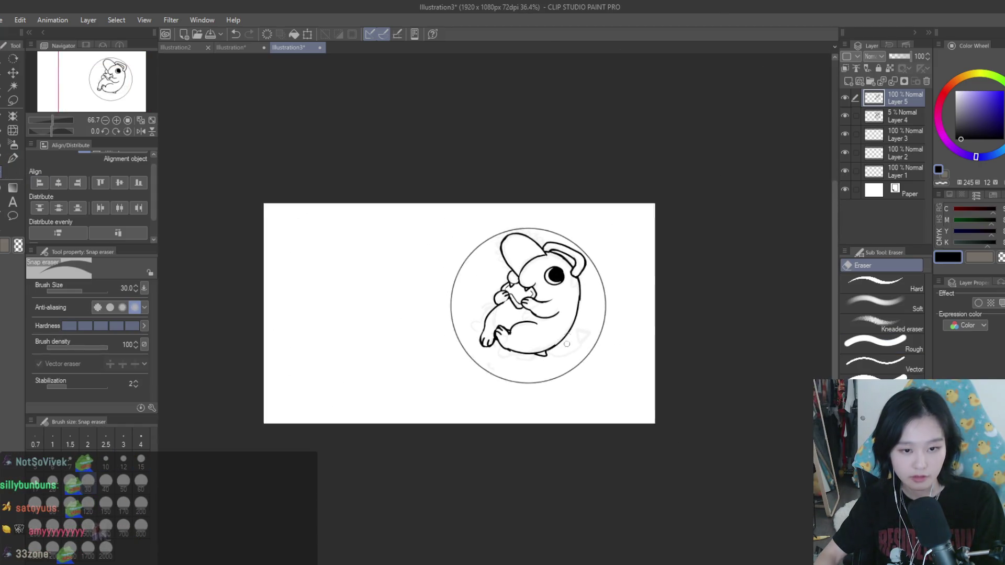
scroll(525, 329, "up", 1)
scroll(513, 330, "up", 4)
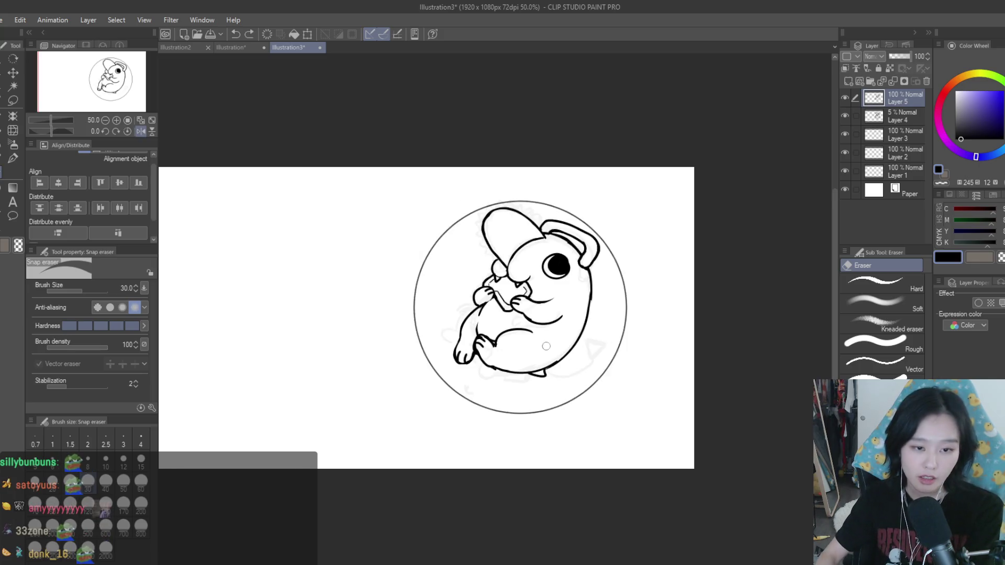
scroll(501, 332, "up", 3)
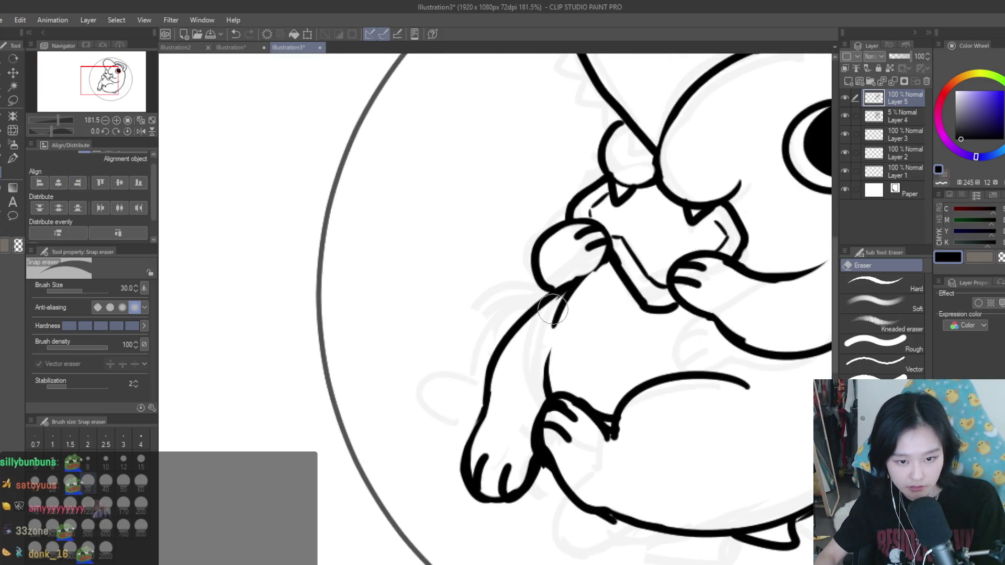
scroll(547, 320, "down", 5)
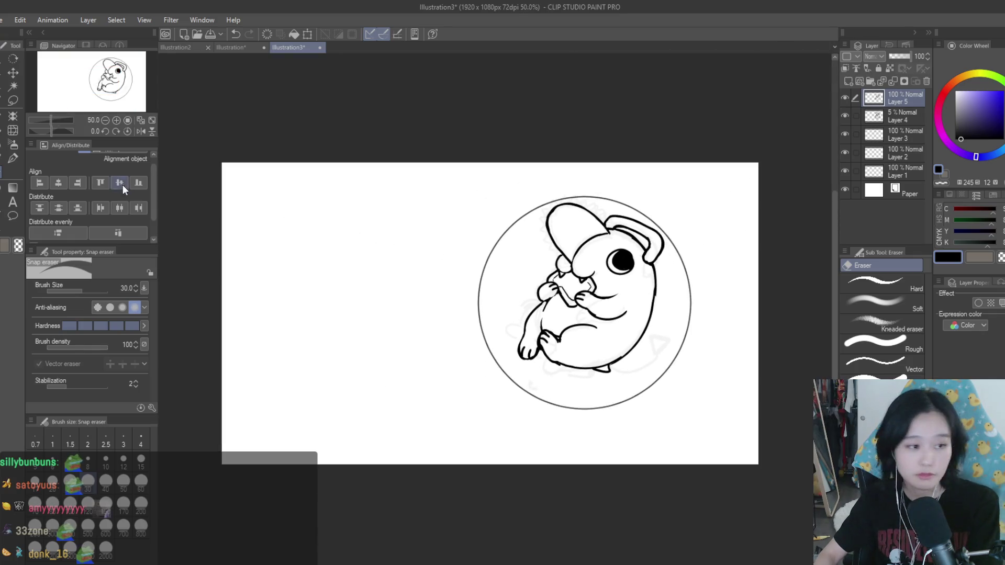
Step: Save the illustration with Ctrl+S
left_click(13, 158)
scroll(678, 380, "up", 1)
key("ctrl+s")
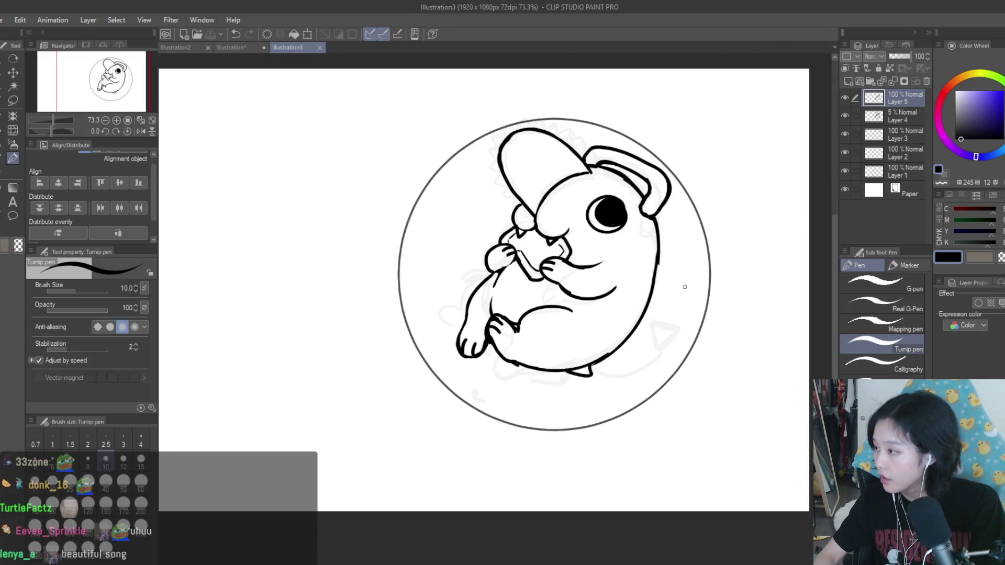
Step: Extend the body's bottom-right outline upward
scroll(659, 347, "up", 3)
left_click_drag(507, 408, 663, 338)
scroll(663, 339, "down", 1)
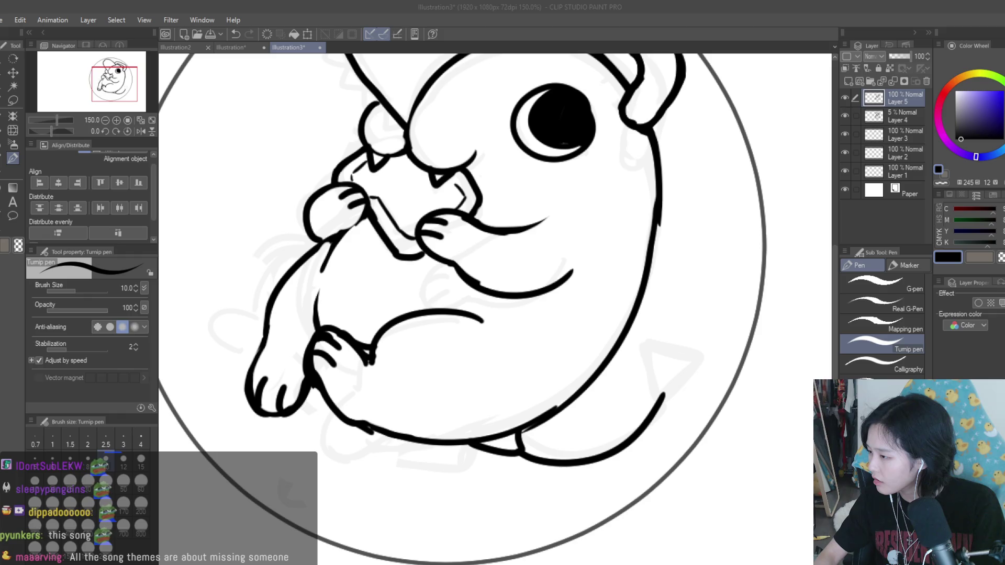
Step: Draw a triangular tail spike at the lower right, redo it, and thicken its edges and base
scroll(688, 372, "up", 3)
mouse_move(644, 411)
left_mouse_down()
mouse_move(626, 348)
mouse_move(646, 416)
mouse_move(701, 361)
mouse_move(641, 408)
mouse_move(616, 346)
mouse_move(687, 351)
mouse_move(647, 408)
left_mouse_up()
key("ctrl+z")
key("ctrl+z")
left_click_drag(619, 354, 631, 400)
left_click_drag(631, 436, 589, 474)
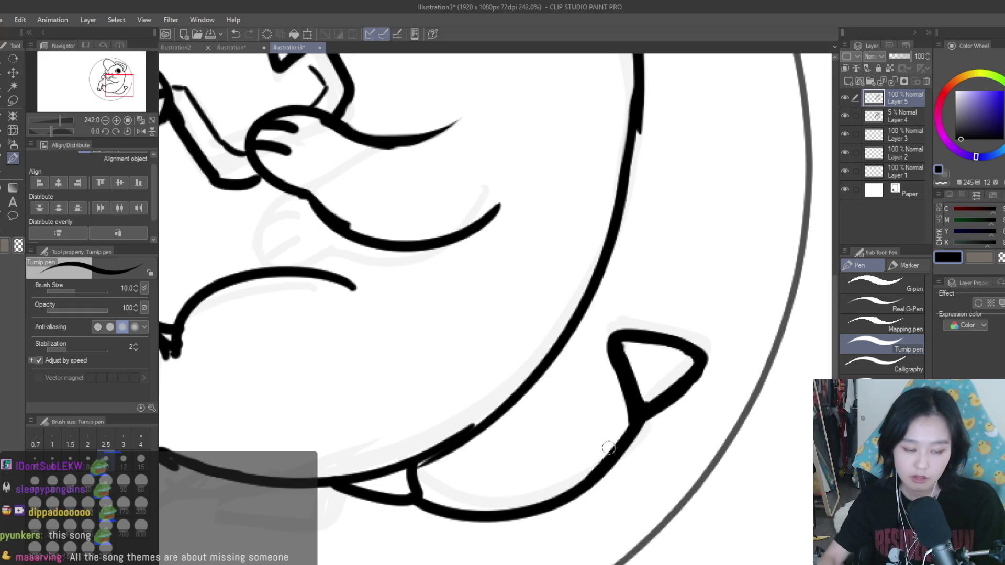
scroll(589, 473, "down", 3)
scroll(515, 460, "up", 3)
left_click_drag(526, 429, 515, 460)
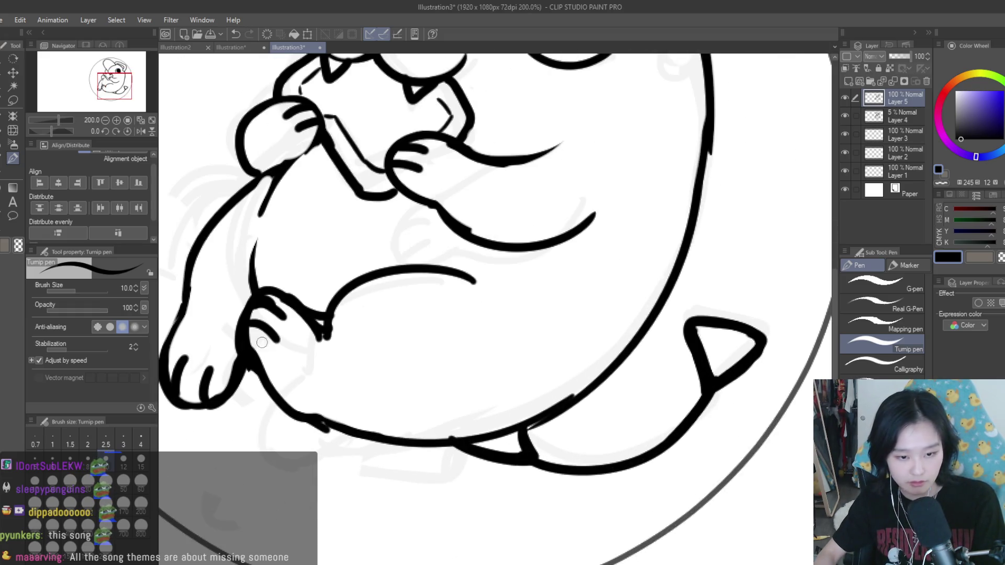
Step: Flip the canvas horizontally to check the drawing, then restore it to normal
key("e")
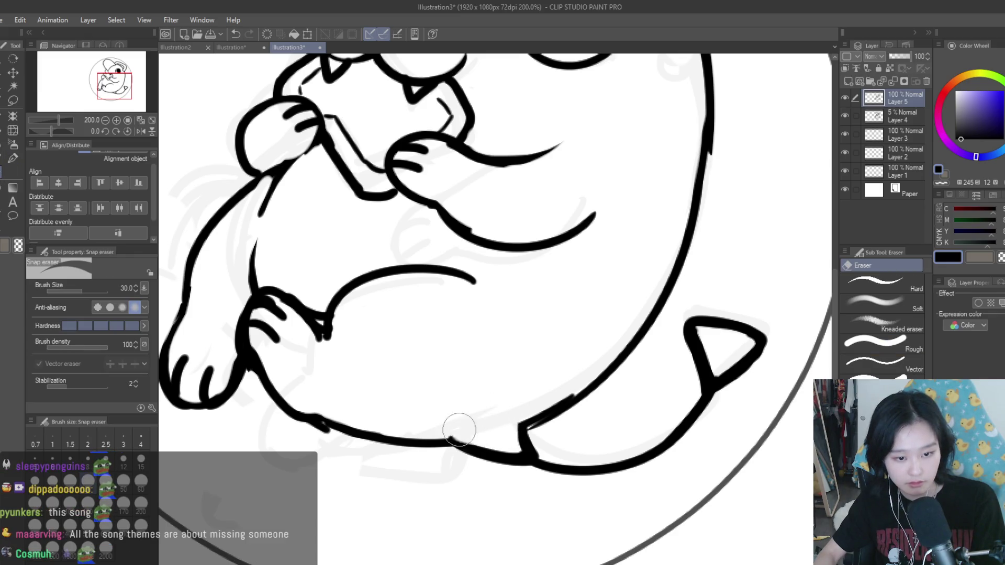
scroll(468, 432, "down", 5)
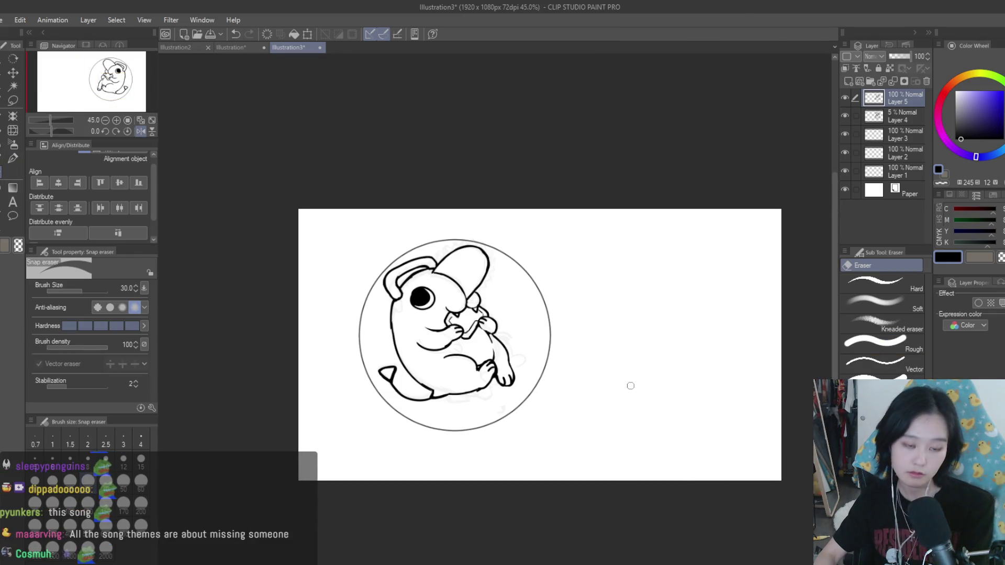
key("h")
scroll(613, 387, "up", 2)
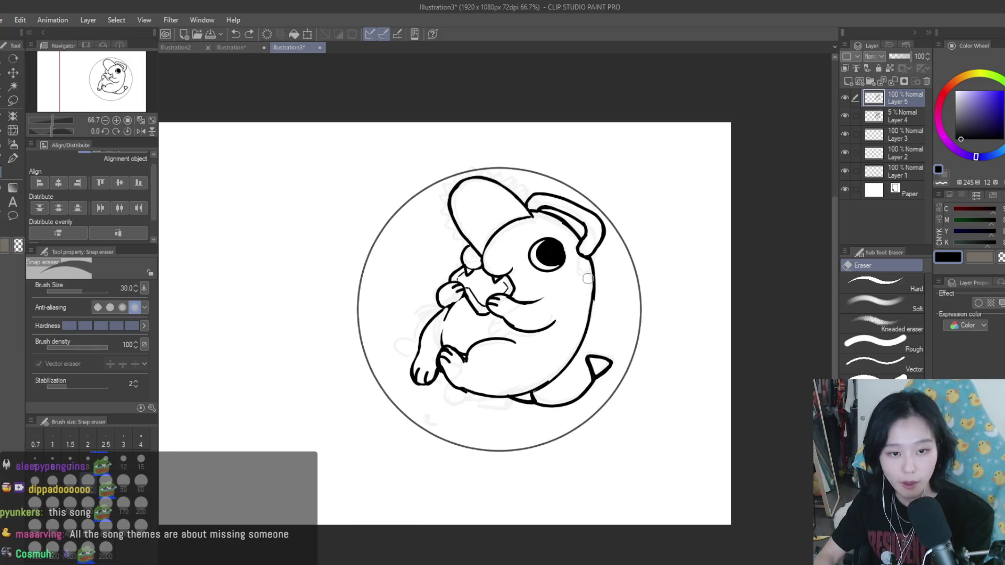
scroll(597, 283, "down", 1)
scroll(501, 361, "up", 3)
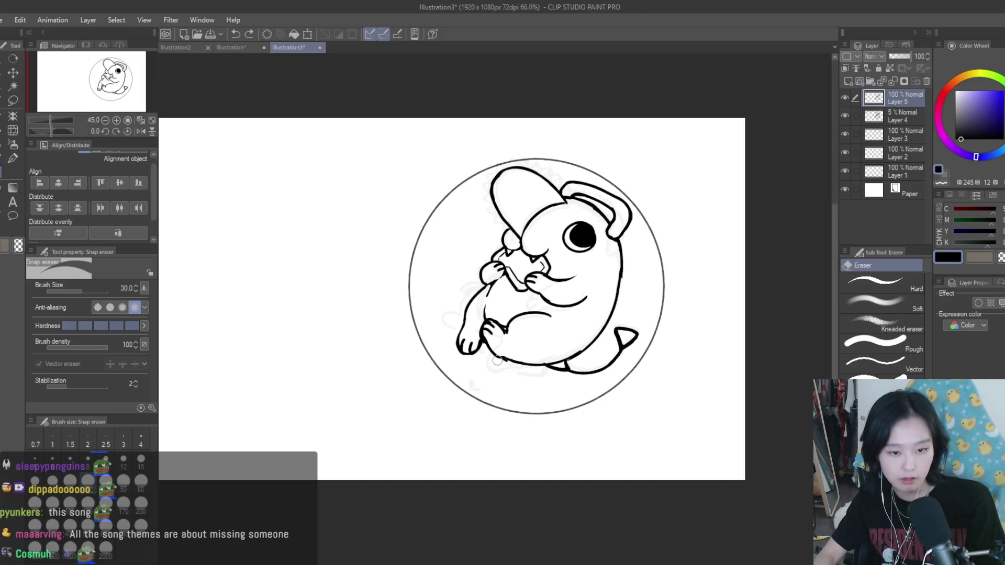
scroll(500, 361, "up", 2)
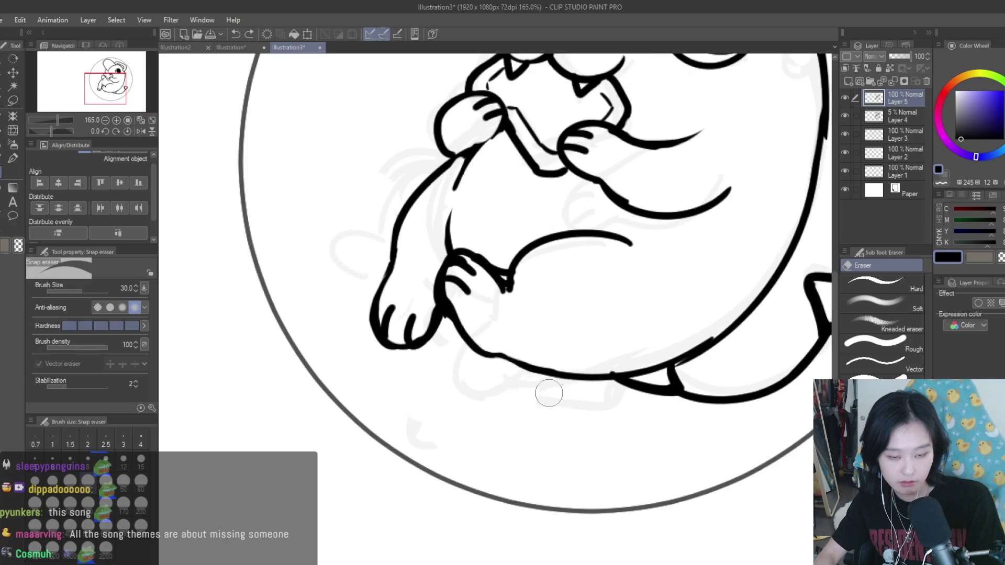
scroll(495, 270, "down", 3)
scroll(526, 265, "down", 3)
key("h")
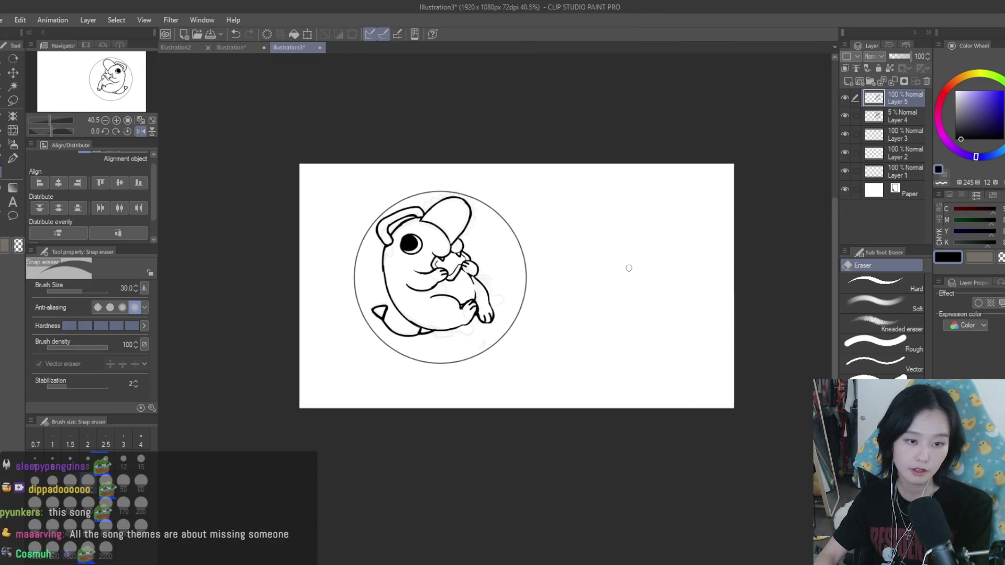
key("h")
scroll(567, 222, "up", 2)
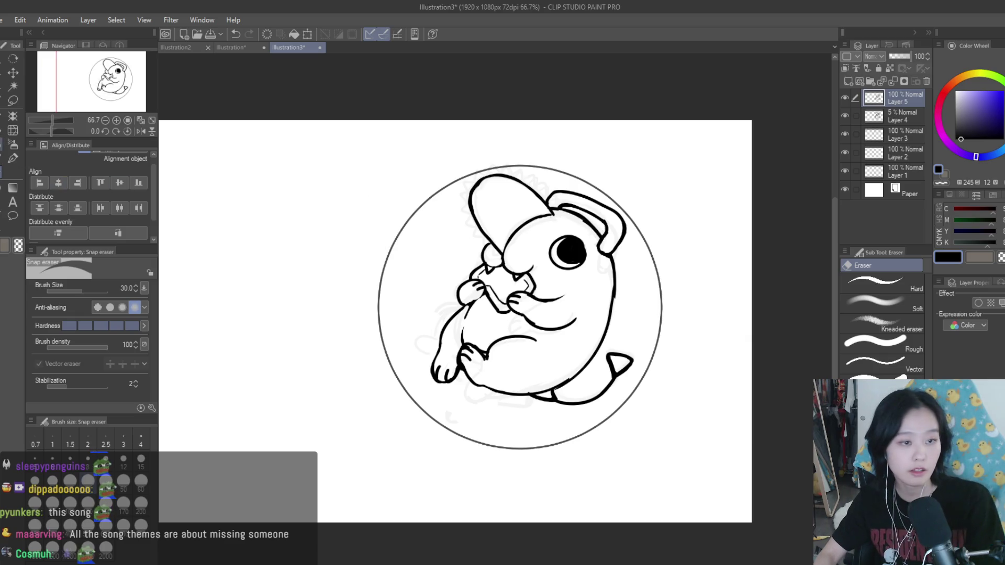
Step: Lasso the area around the creature's eye
key("m")
scroll(579, 231, "up", 3)
left_click_drag(525, 219, 515, 222)
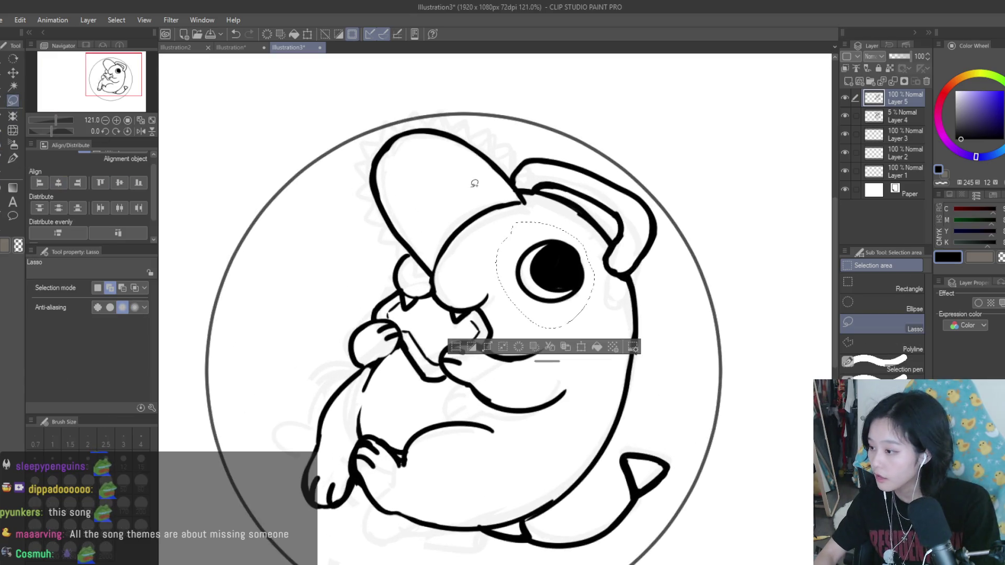
Step: Shift the selected eye slightly left and clear the selection
left_click(13, 73)
mouse_move(552, 276)
left_mouse_down()
mouse_move(532, 273)
mouse_move(552, 225)
left_mouse_up()
key("ctrl+d")
Step: Mirror the canvas with the Snap eraser ready to trim the eye's top
key("e")
scroll(560, 262, "down", 2)
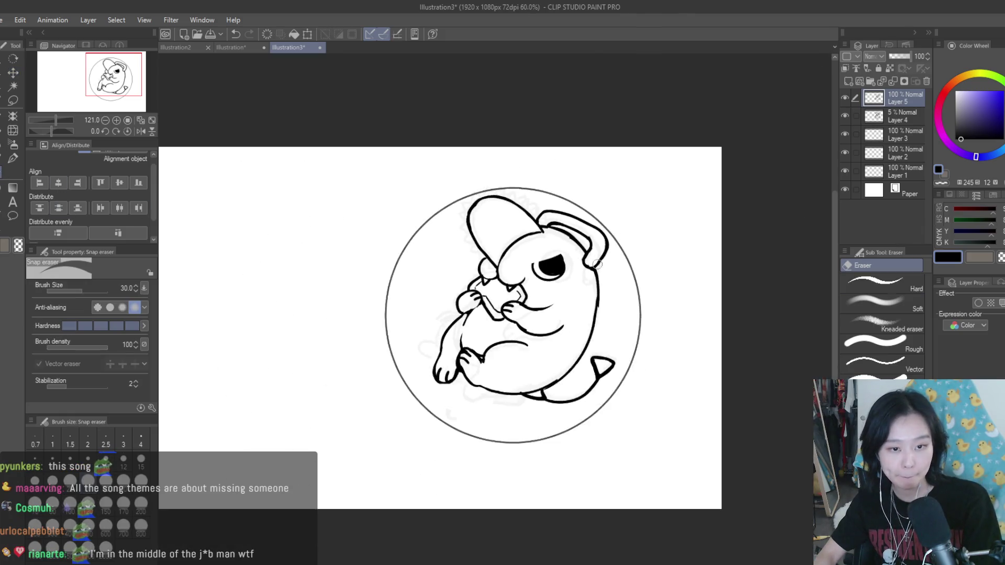
scroll(602, 265, "down", 2)
key("h")
key("h")
scroll(597, 257, "up", 2)
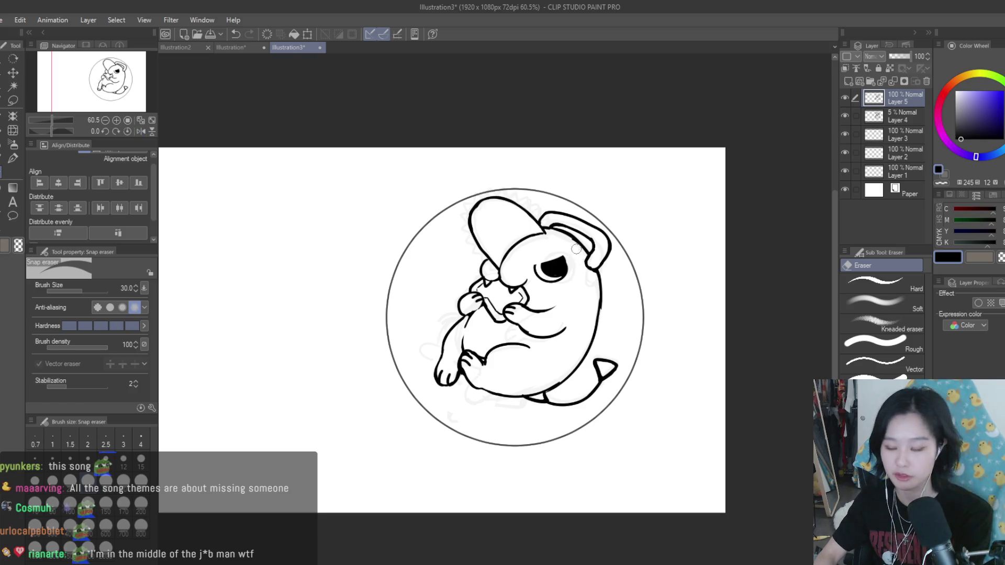
Step: Draw a short pen stroke joining the hind paw line to the belly curve
left_click(12, 158)
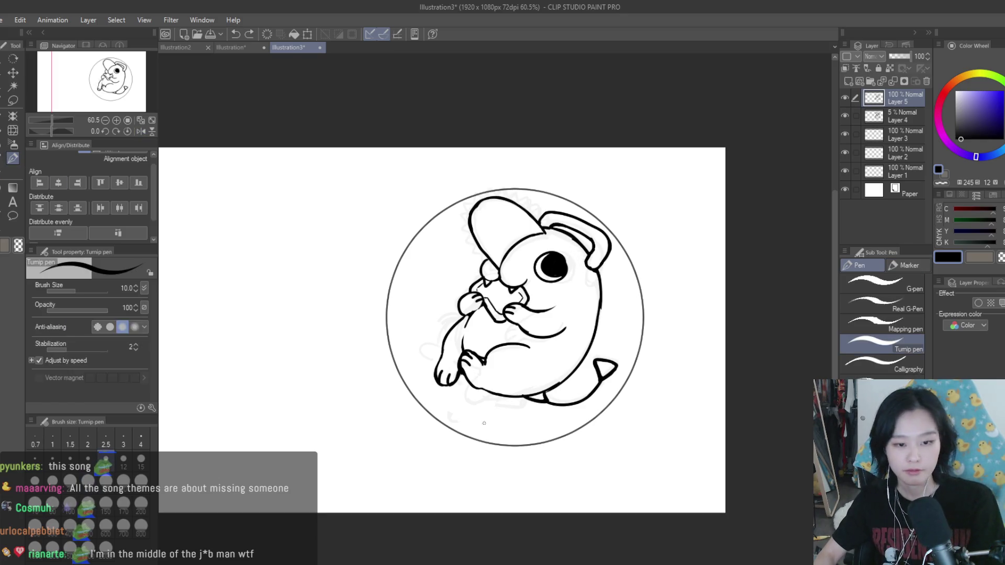
scroll(421, 350, "up", 5)
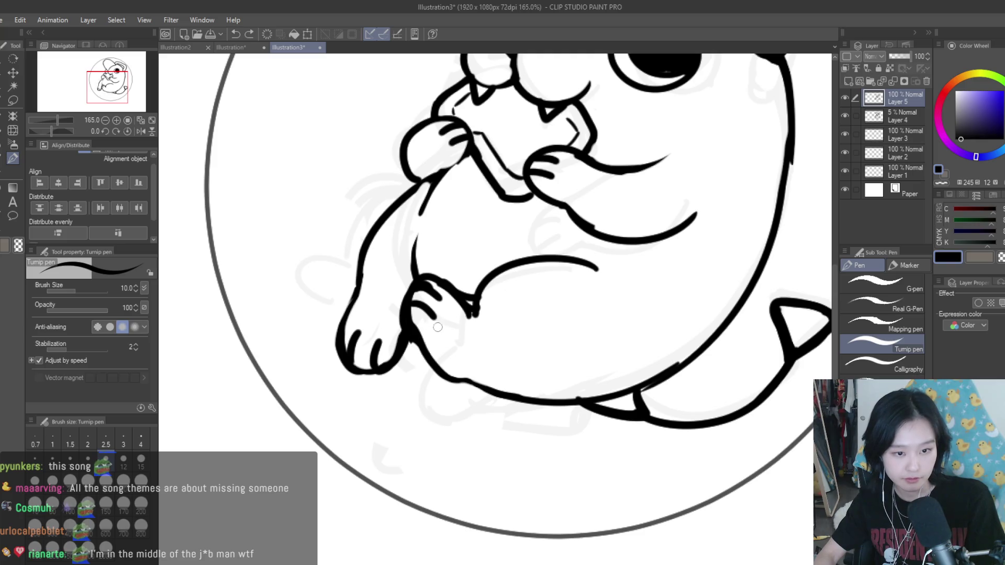
key("e")
scroll(485, 277, "up", 2)
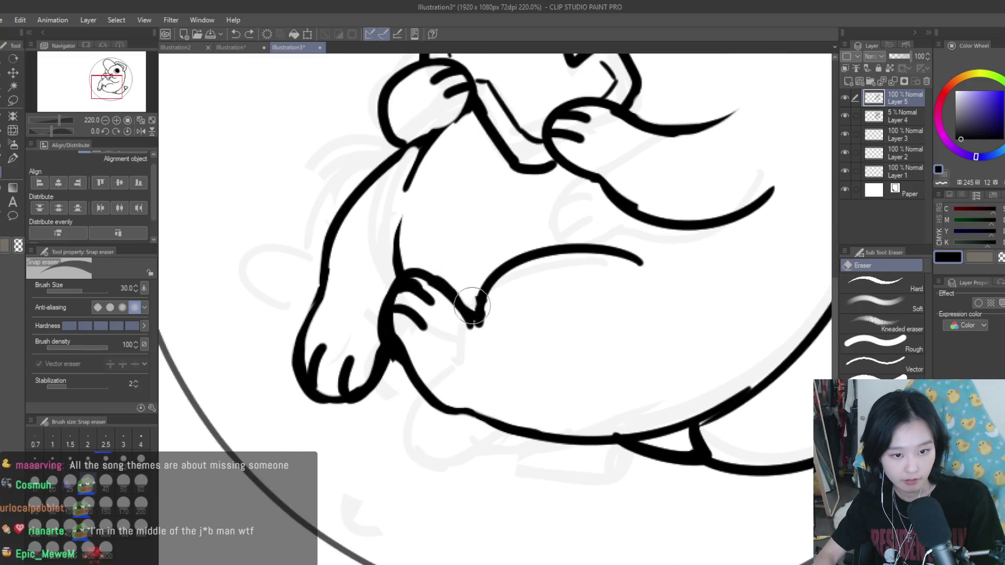
key("p")
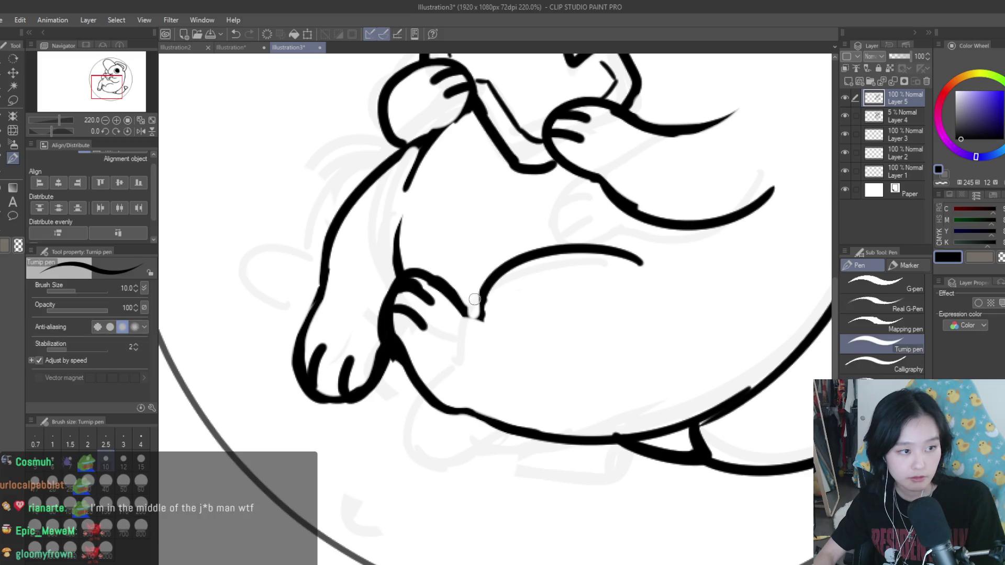
scroll(469, 318, "up", 2)
left_click_drag(470, 318, 490, 324)
scroll(492, 261, "down", 4)
scroll(492, 262, "up", 3)
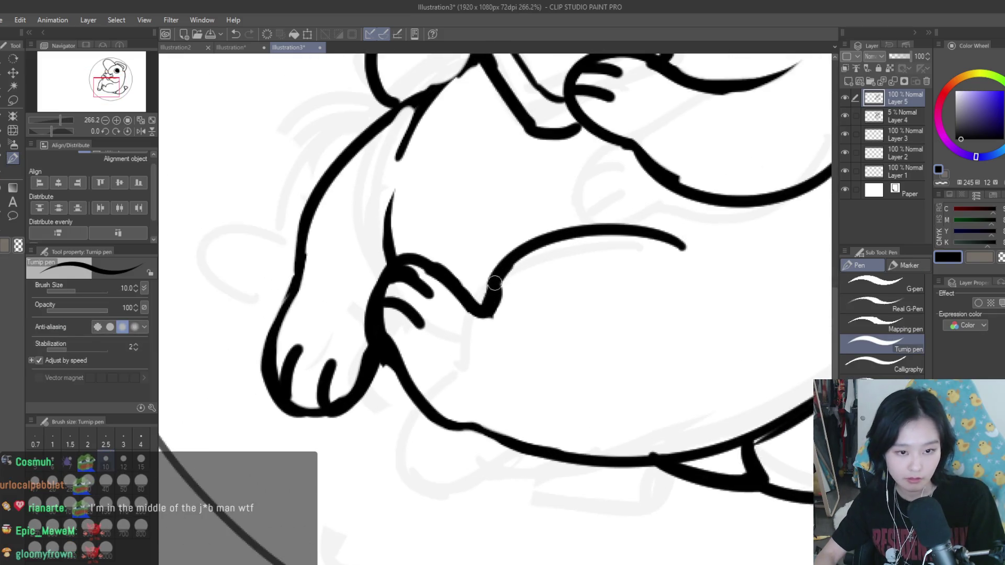
left_click(5, 175)
scroll(524, 289, "down", 4)
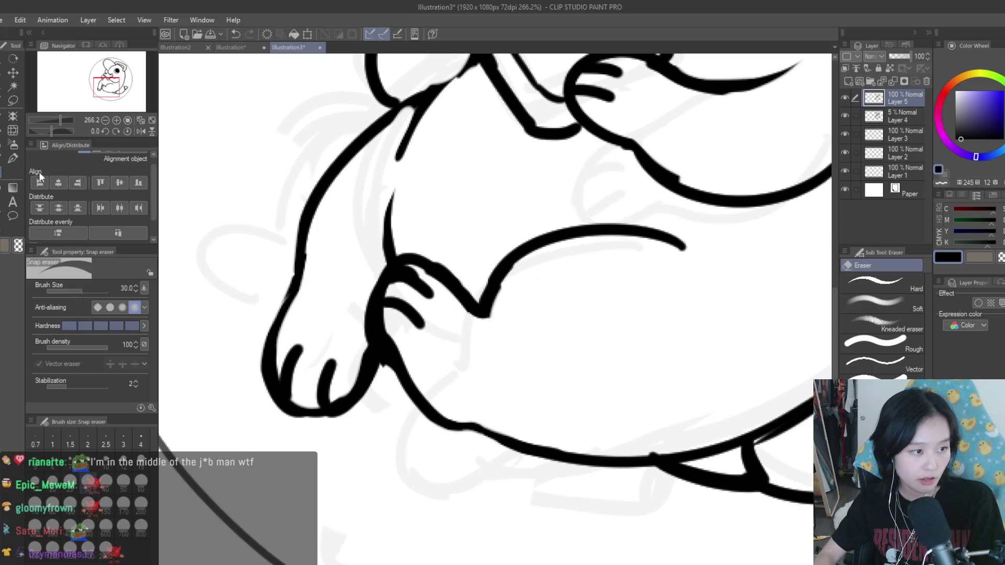
Step: Try several outline strokes under the foot, undoing each attempt
key("p")
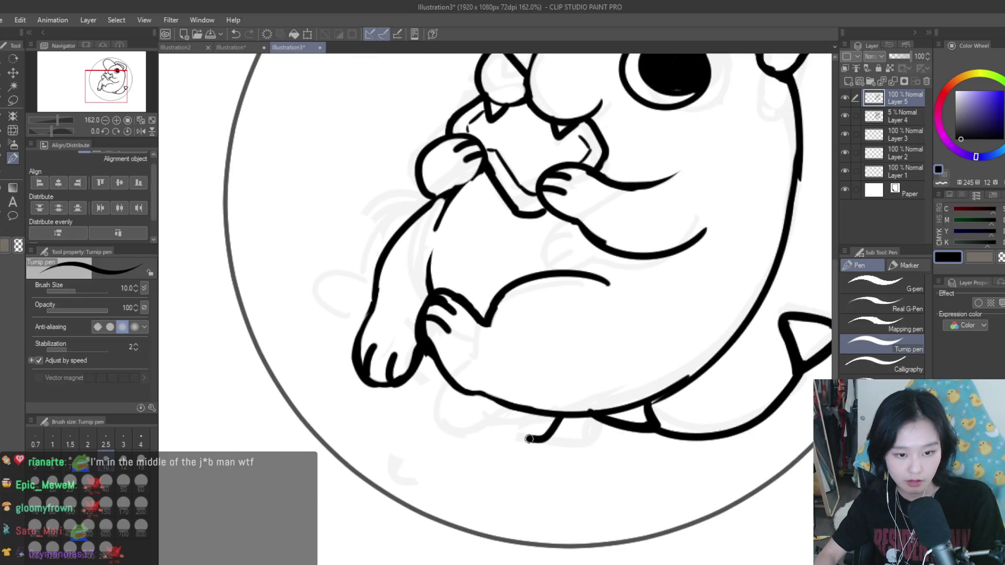
left_click_drag(532, 439, 424, 384)
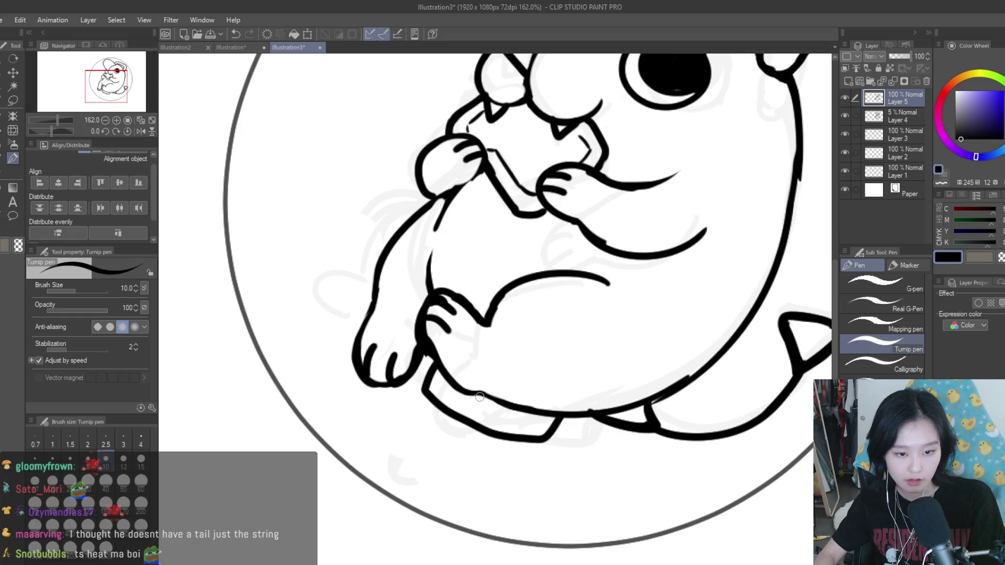
key("ctrl+z")
mouse_move(525, 407)
left_mouse_down()
mouse_move(516, 423)
mouse_move(442, 373)
mouse_move(453, 404)
mouse_move(526, 407)
left_mouse_up()
key("ctrl+z")
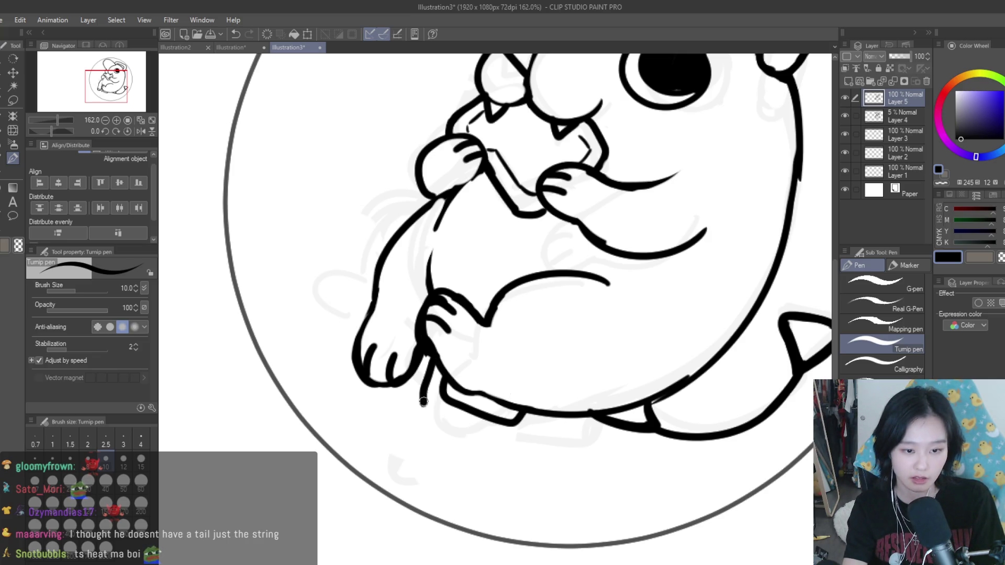
key("ctrl+z")
left_click_drag(549, 408, 541, 431)
key("ctrl+z")
mouse_move(429, 356)
left_mouse_down()
mouse_move(463, 437)
mouse_move(416, 419)
mouse_move(465, 438)
mouse_move(540, 414)
left_mouse_up()
key("ctrl+z")
key("ctrl+z")
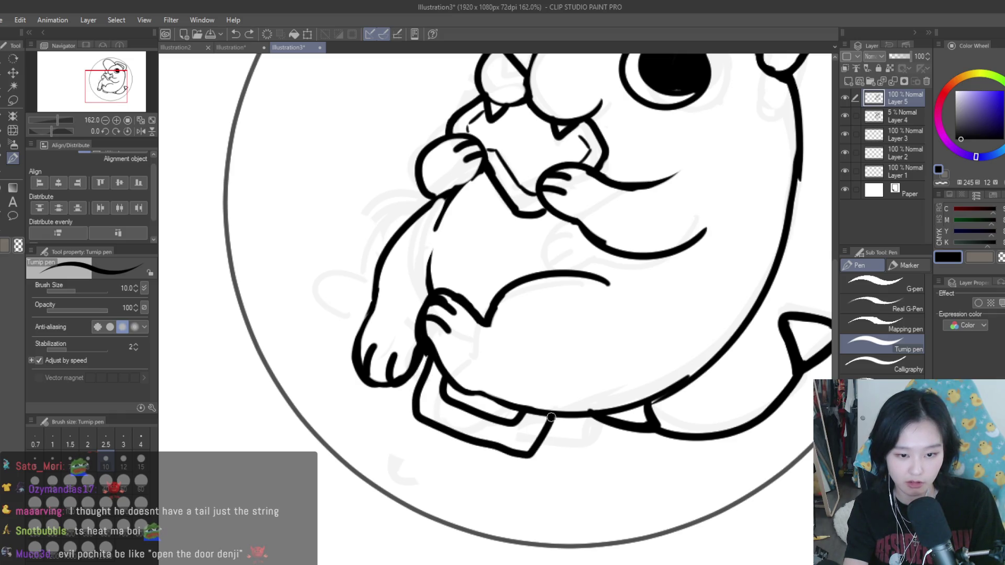
scroll(606, 396, "down", 8)
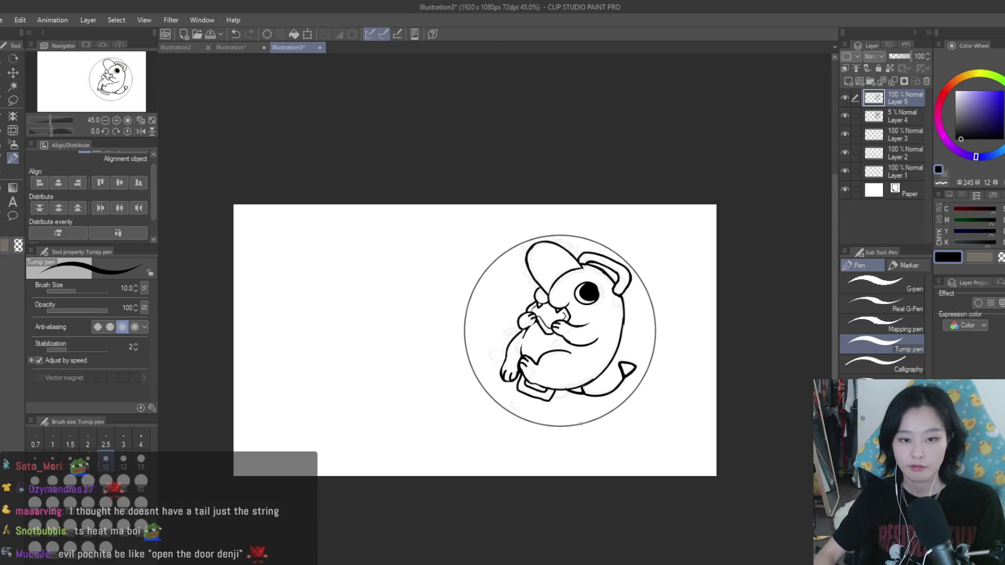
scroll(581, 424, "up", 3)
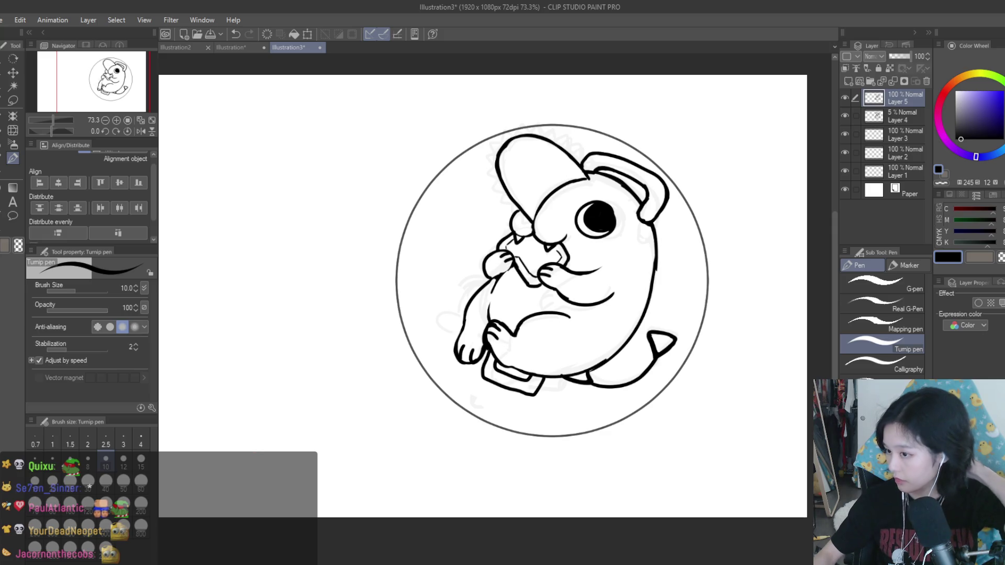
scroll(442, 301, "up", 4)
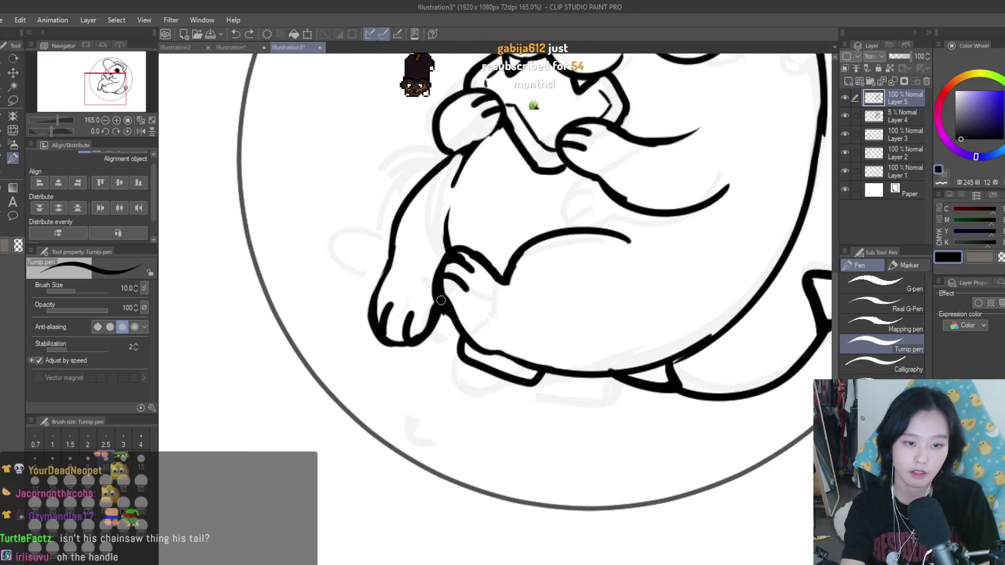
Step: Redraw the belly bottom as a smooth curve and ink the leg line toward the heel
key("ctrl+z")
mouse_move(431, 324)
left_mouse_down()
mouse_move(497, 366)
mouse_move(557, 381)
left_mouse_up()
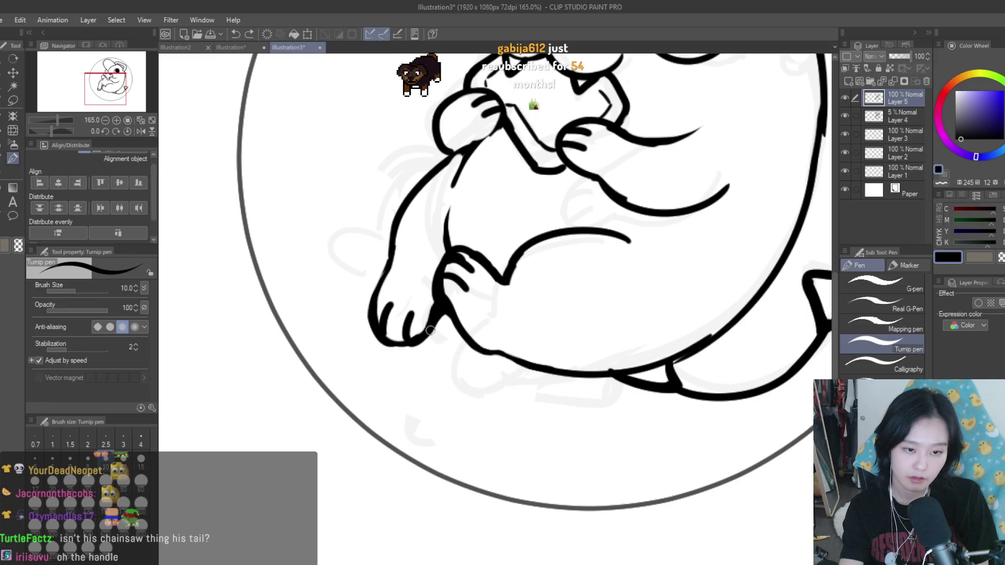
left_click_drag(458, 326, 450, 351)
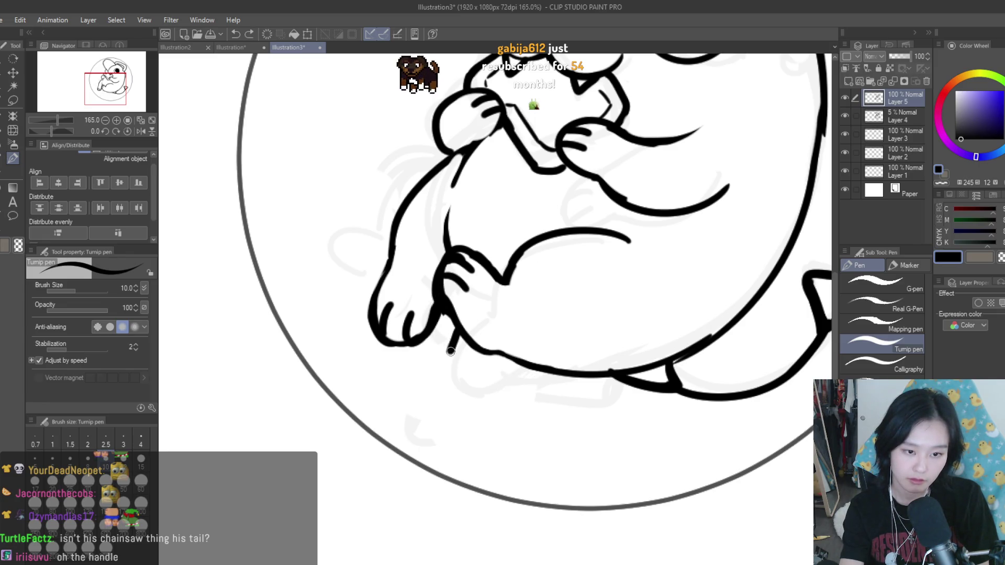
key("ctrl+z")
mouse_move(579, 377)
left_mouse_down()
mouse_move(553, 408)
mouse_move(444, 362)
mouse_move(453, 335)
mouse_move(523, 382)
mouse_move(450, 370)
mouse_move(552, 413)
mouse_move(561, 377)
mouse_move(534, 399)
left_mouse_up()
key("ctrl+z")
key("ctrl+z")
Step: Erase stray marks off the heel's bottom line
key("e")
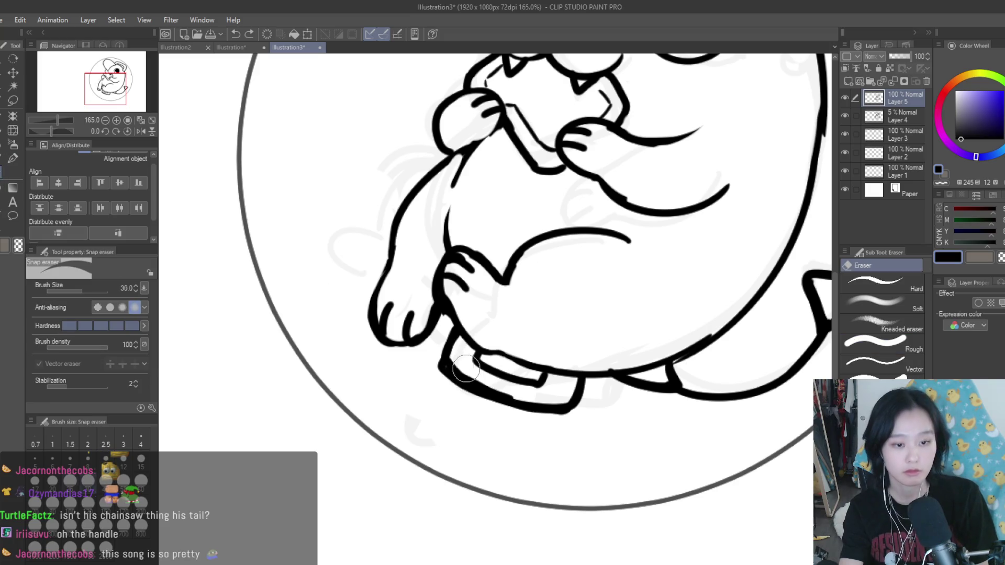
left_click_drag(477, 373, 535, 400)
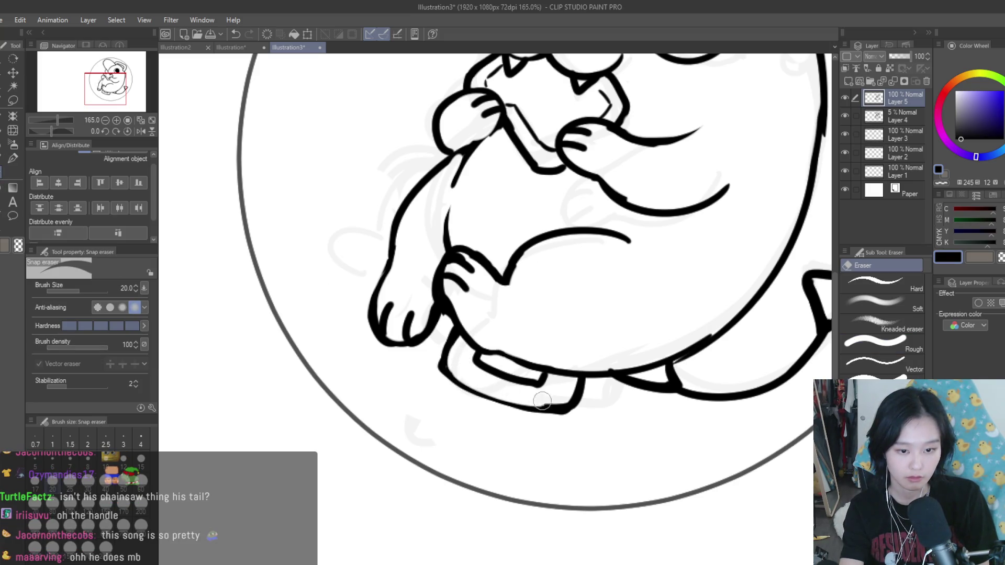
scroll(668, 520, "down", 4)
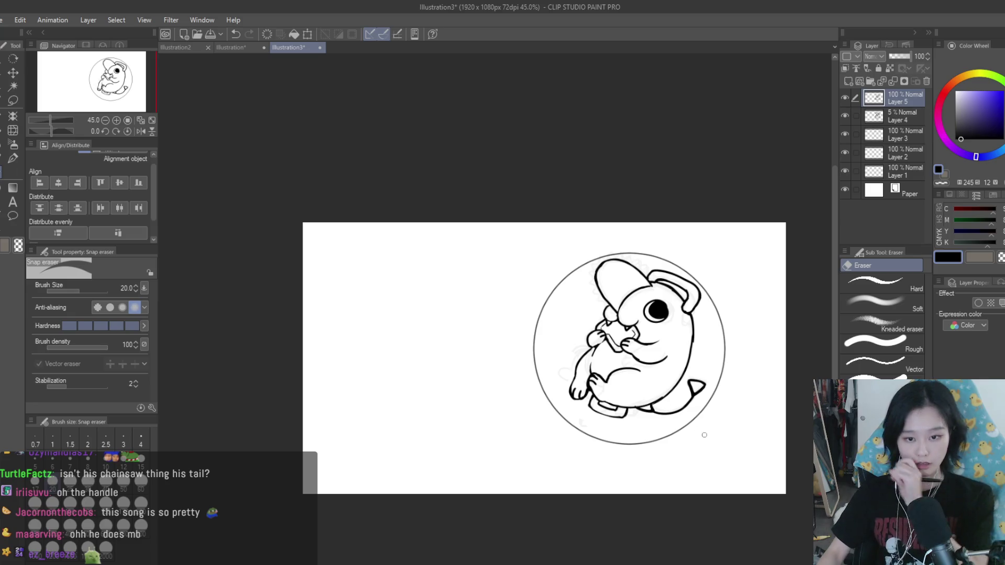
Step: Lasso the handle under the creature's foot
scroll(702, 422, "up", 1)
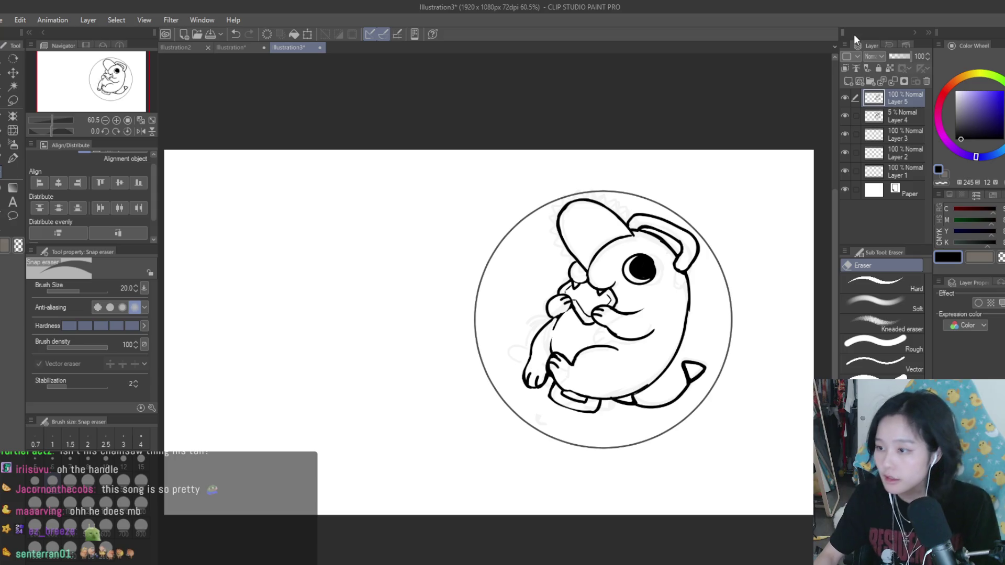
scroll(692, 348, "up", 2)
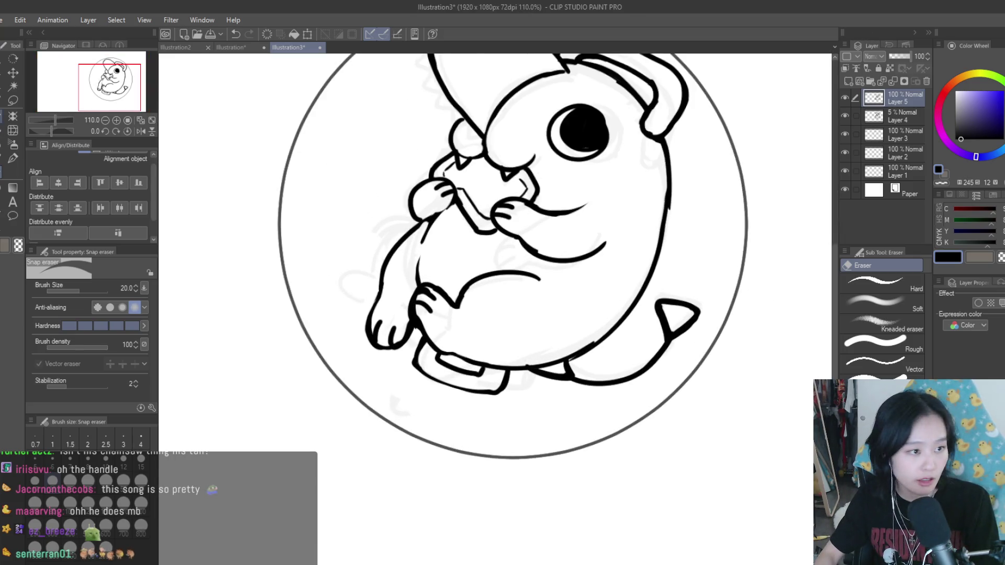
key("m")
scroll(507, 363, "up", 4)
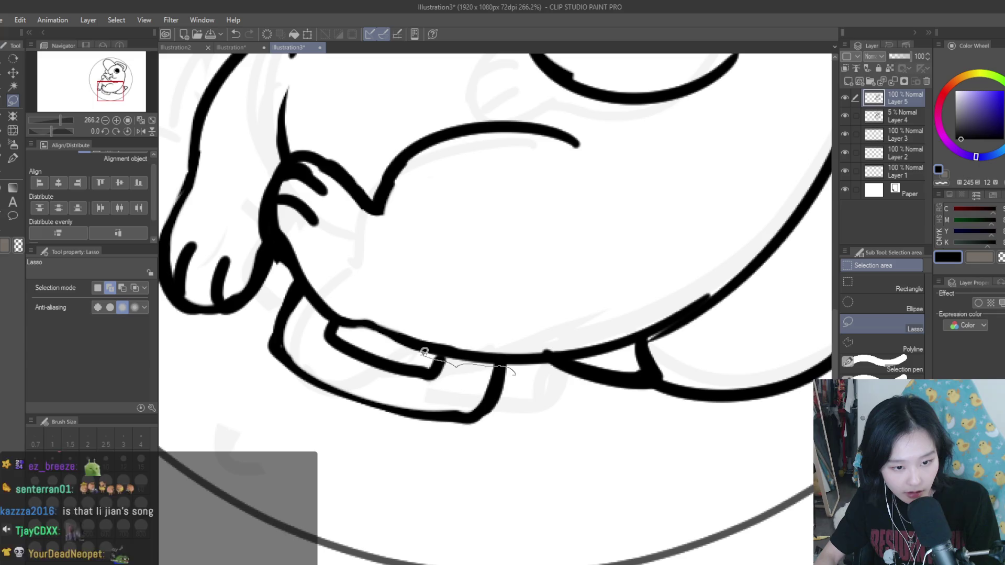
left_click_drag(427, 352, 348, 325)
left_click_drag(290, 274, 516, 372)
scroll(516, 373, "down", 2)
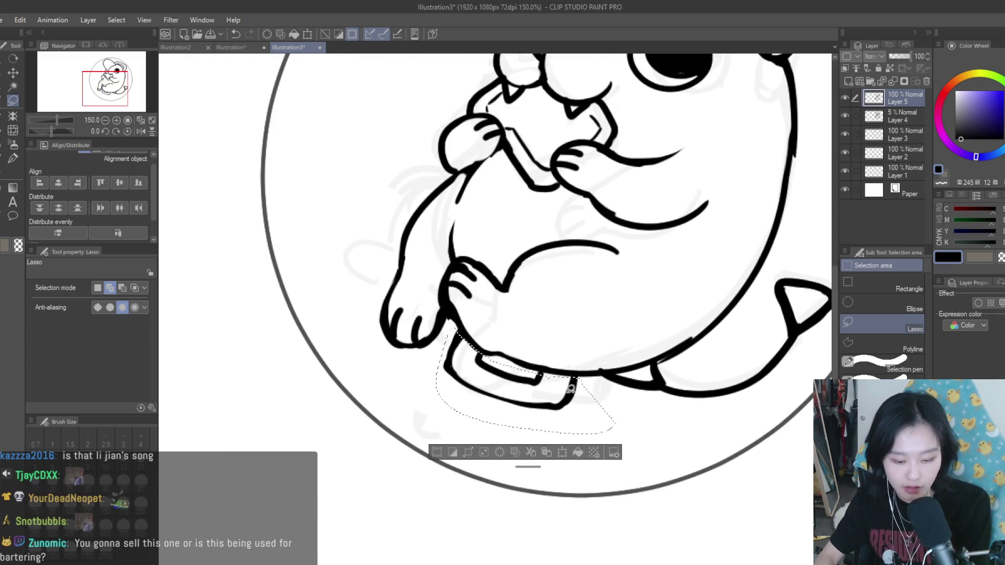
Step: Scale the handle to about 109% by 106%, rotate it -1.6°, and confirm
key("ctrl+t")
mouse_move(526, 446)
left_mouse_down()
mouse_move(632, 390)
mouse_move(607, 409)
left_mouse_up()
scroll(632, 398, "down", 3)
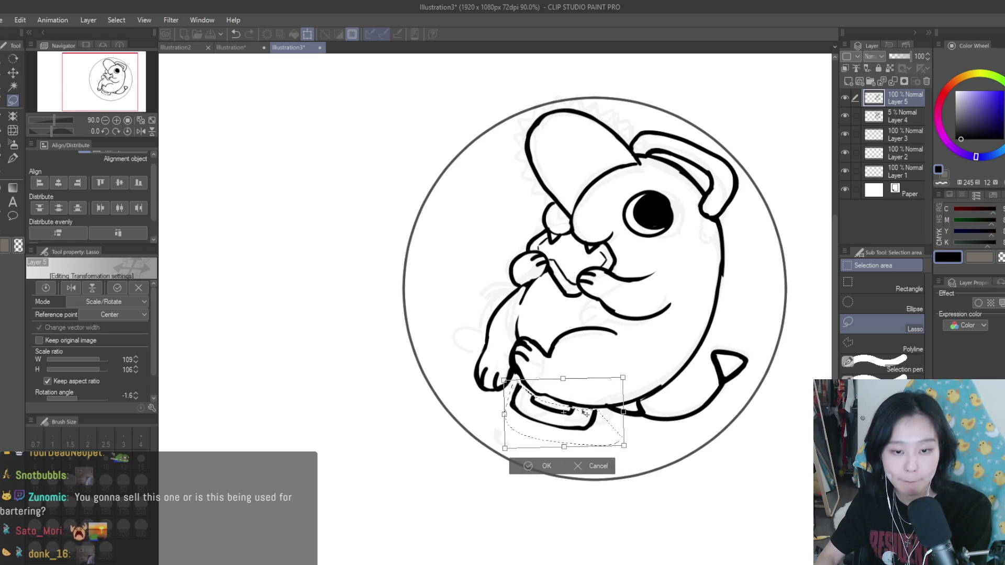
scroll(579, 411, "up", 2)
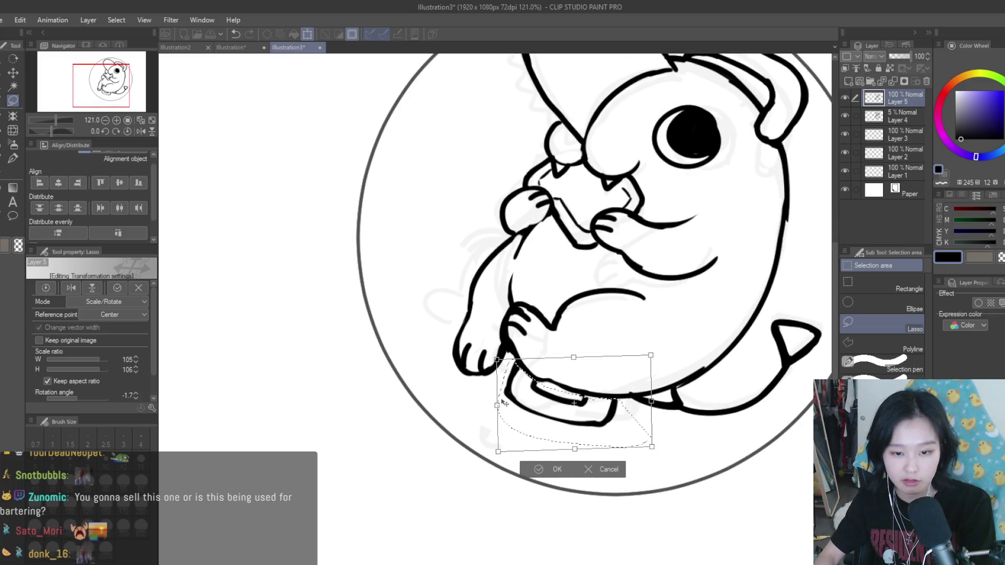
key("Return")
scroll(607, 373, "down", 4)
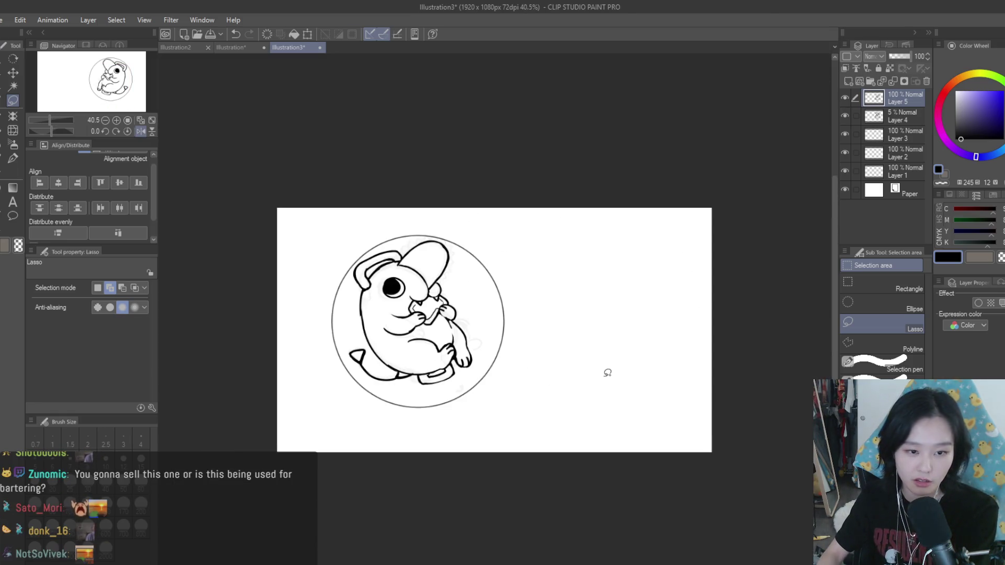
key("h")
scroll(617, 392, "up", 1)
scroll(626, 386, "up", 1)
scroll(628, 377, "down", 2)
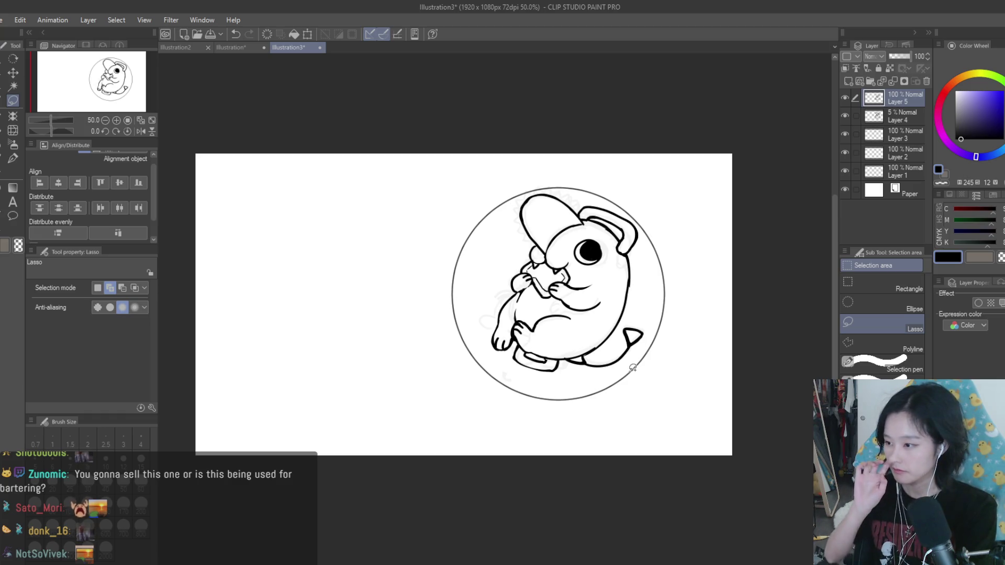
scroll(589, 282, "up", 5)
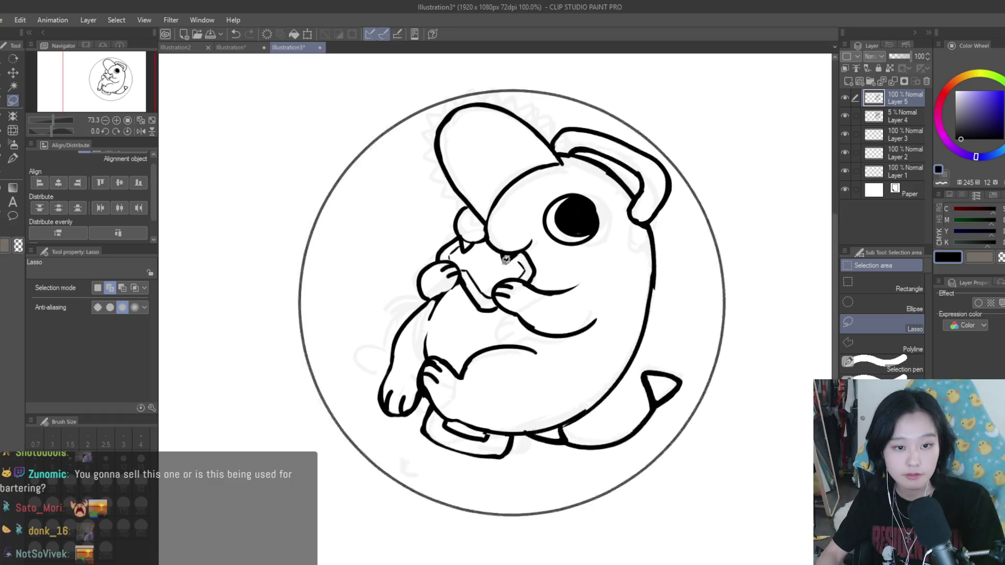
left_click(14, 159)
scroll(563, 246, "down", 3)
key("h")
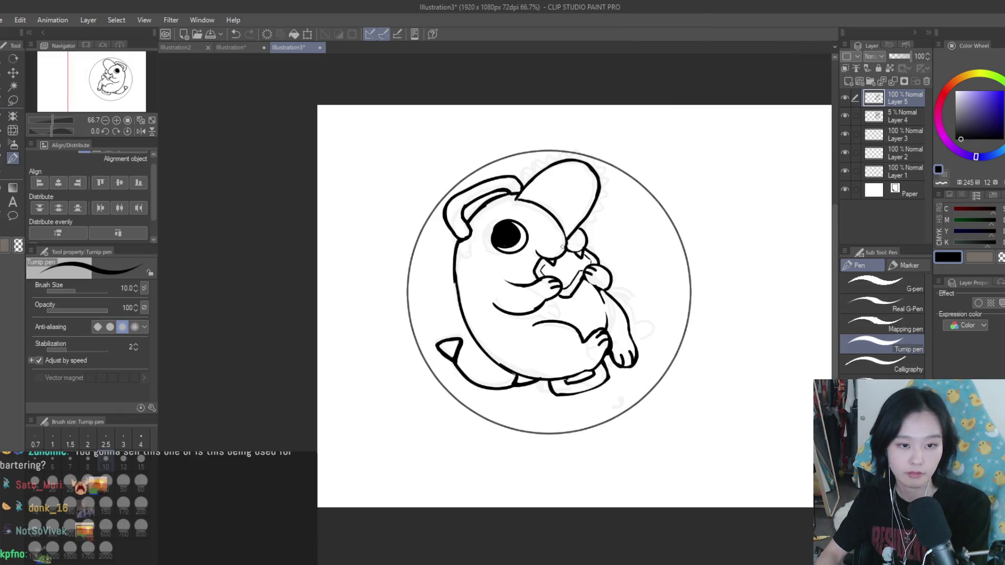
key("h")
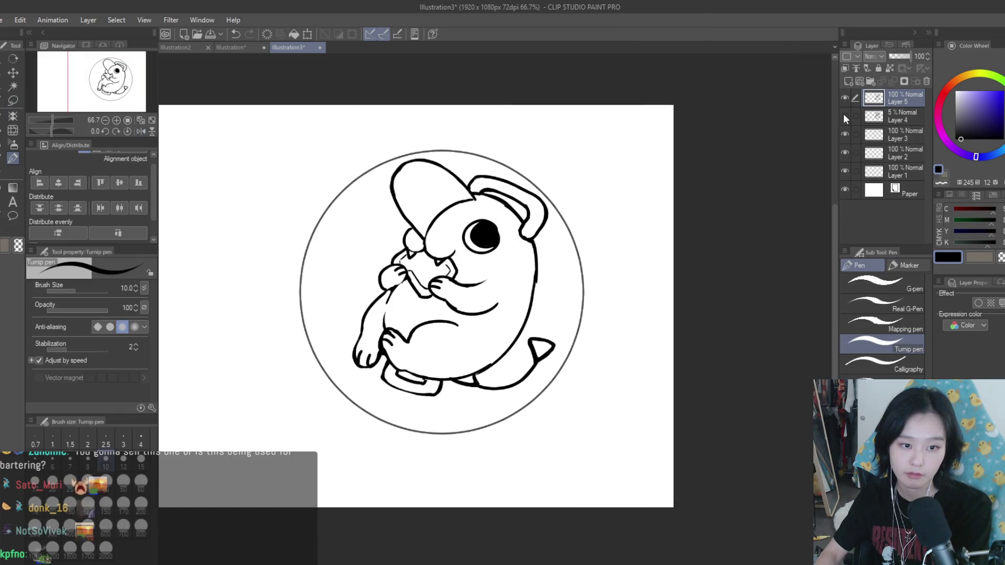
key("h")
key("h")
scroll(613, 273, "down", 2)
scroll(613, 273, "up", 1)
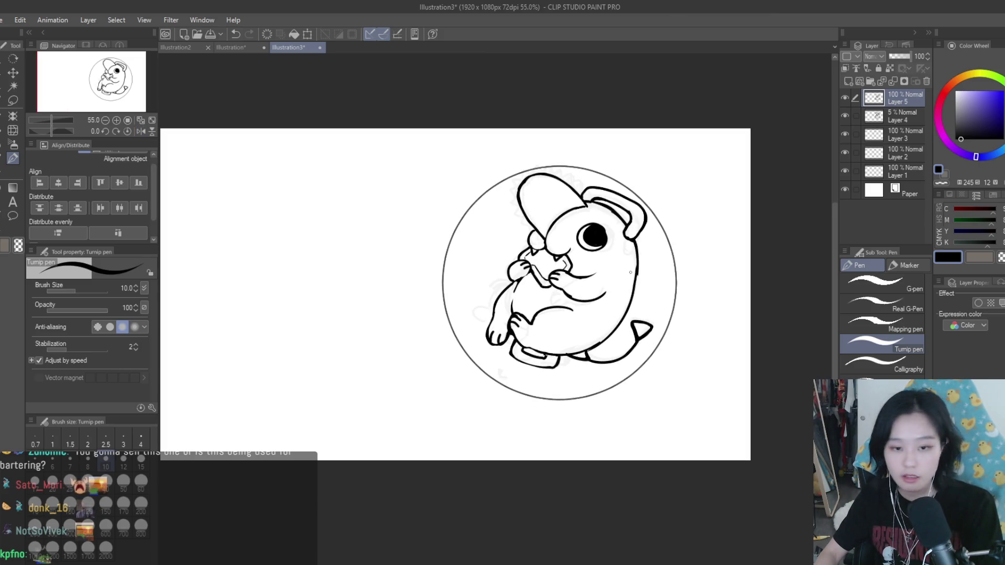
scroll(631, 270, "up", 3)
scroll(595, 360, "up", 2)
scroll(595, 360, "down", 3)
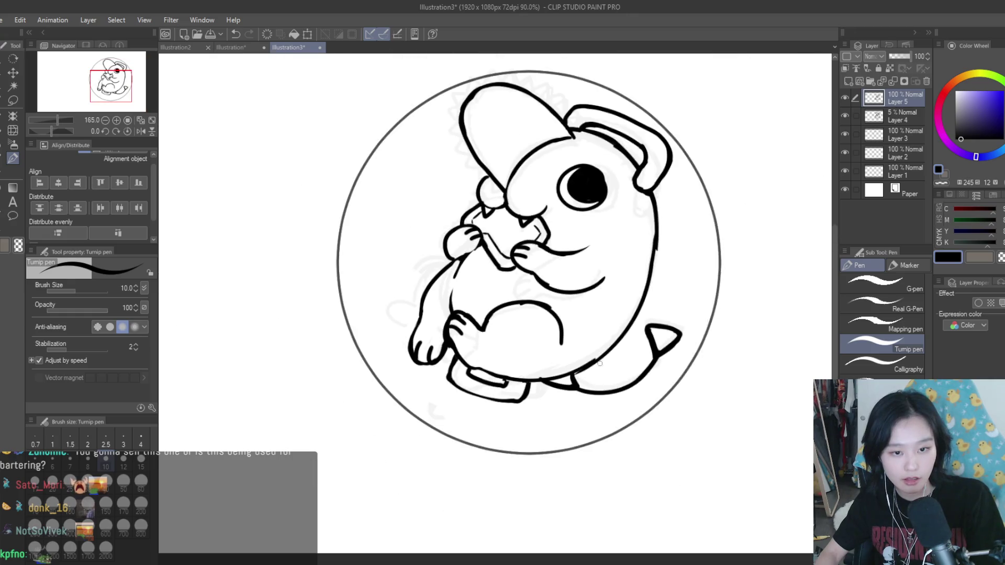
scroll(595, 360, "down", 2)
scroll(568, 378, "up", 2)
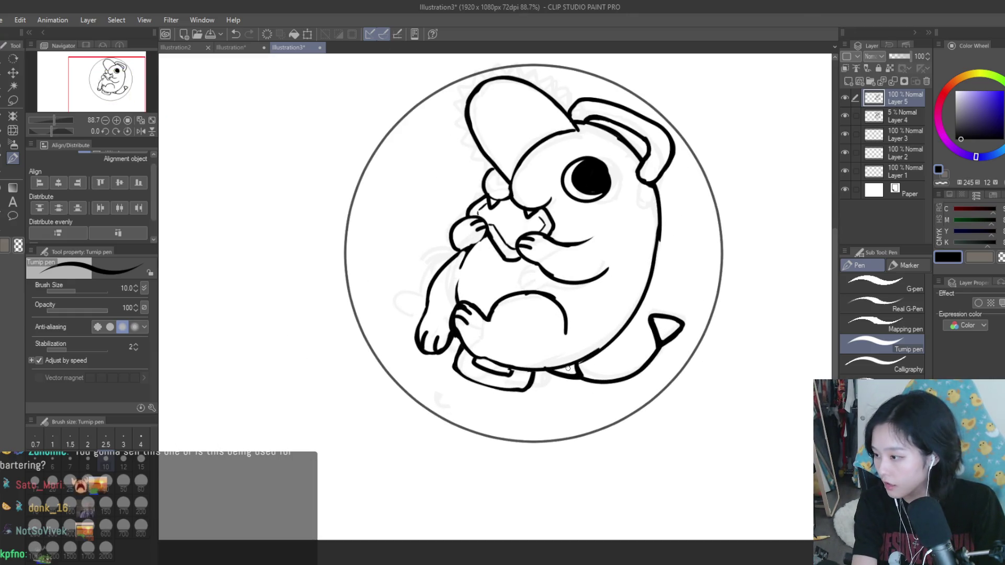
scroll(479, 405, "up", 3)
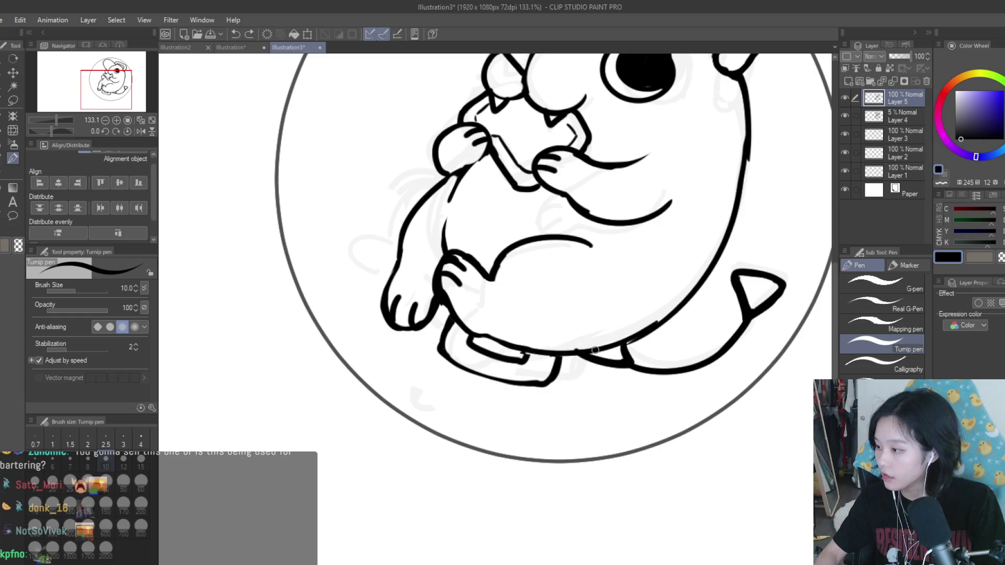
scroll(649, 314, "up", 1)
scroll(594, 361, "down", 5)
scroll(594, 361, "up", 1)
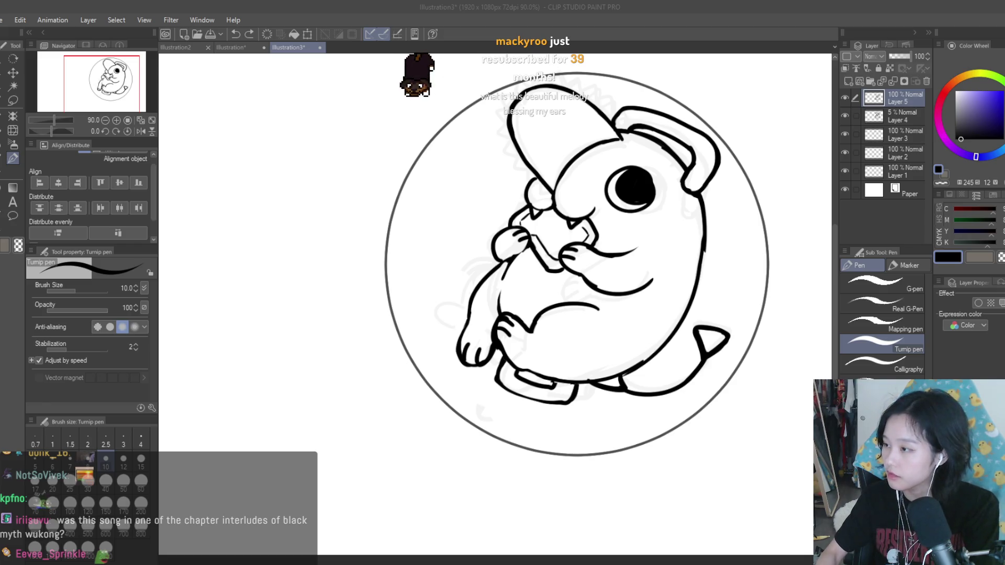
scroll(594, 391, "up", 6)
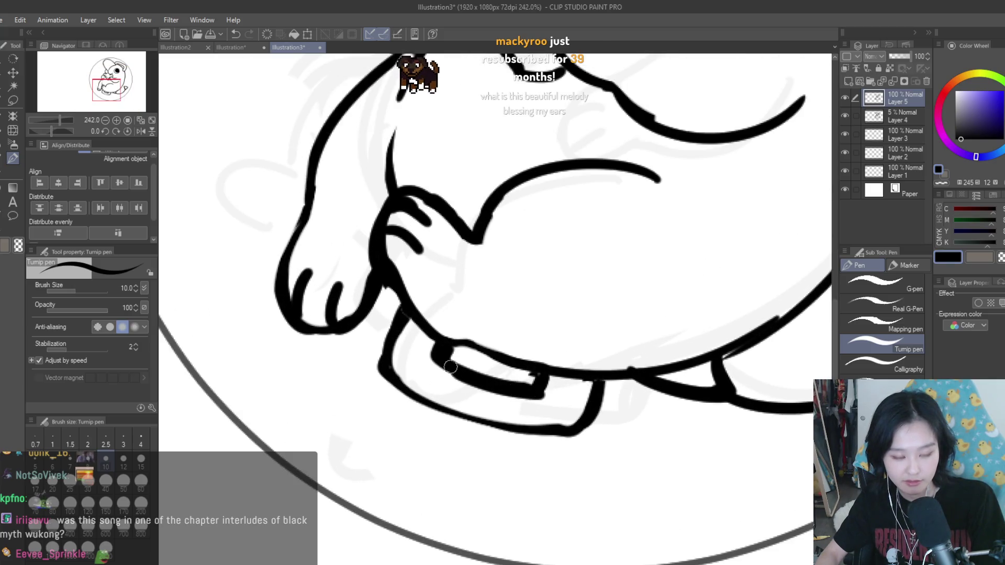
Step: Erase the thick inner line and trim the lower edge of the handle's inner rectangle
key("e")
left_click_drag(425, 358, 486, 392)
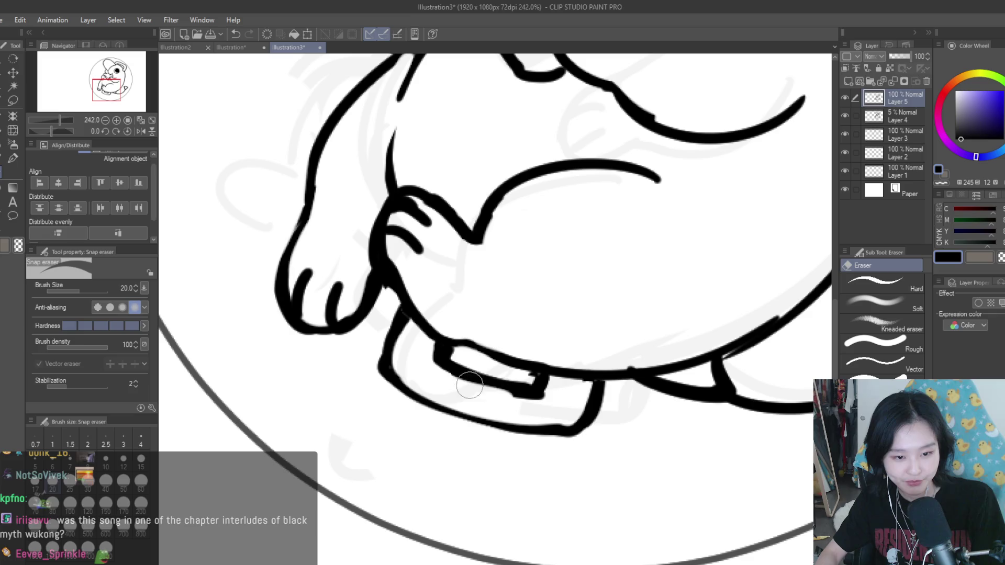
left_click_drag(549, 387, 493, 396)
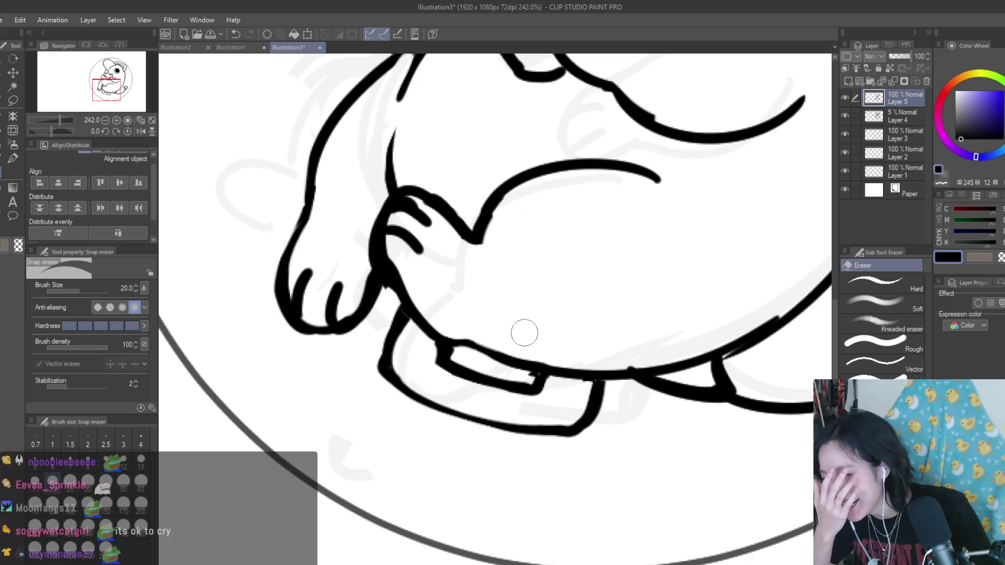
scroll(524, 332, "down", 3)
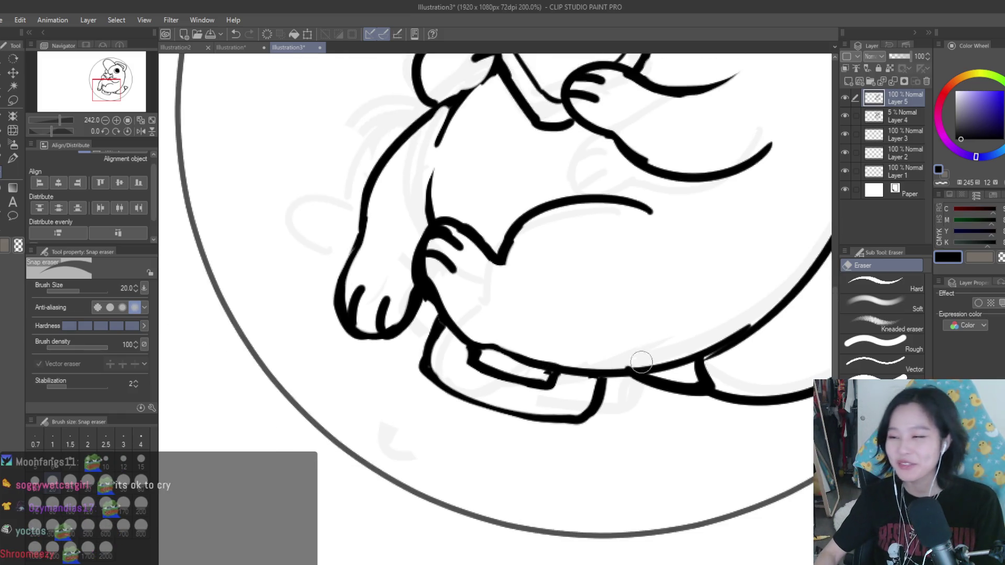